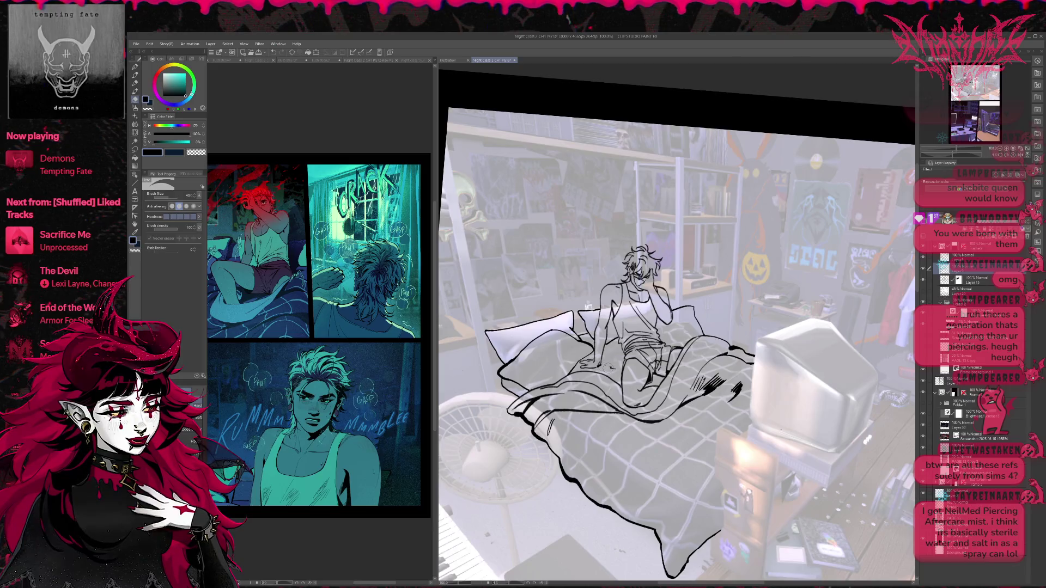
- Touch up the man-in-bed line art, alternating Pen and Eraser while panning the canvas
{"action": "key", "text": "p"}
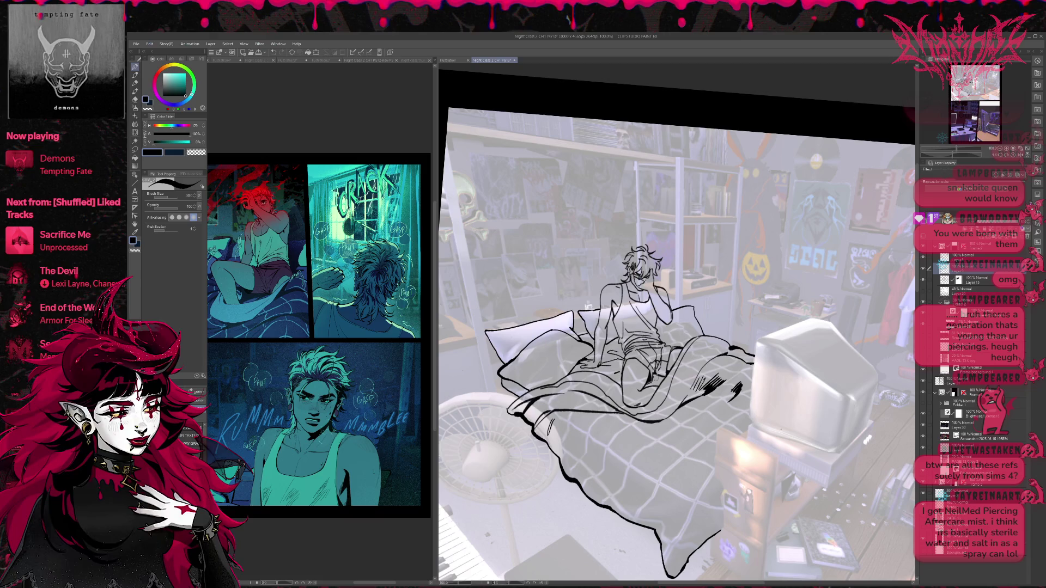
{"action": "left_click_drag", "start_coordinate": [701, 331], "coordinate": [679, 333]}
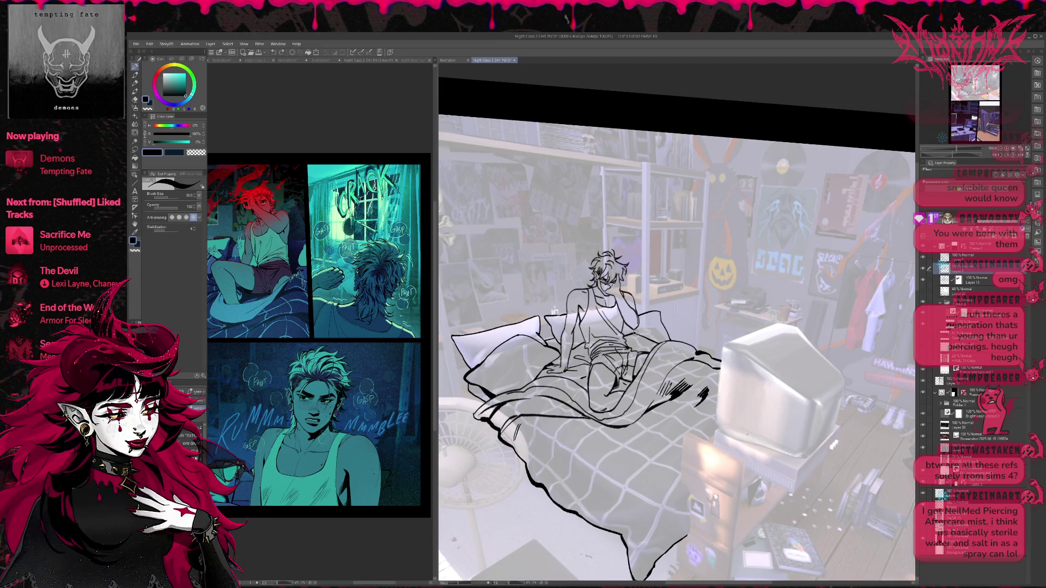
{"action": "left_click_drag", "start_coordinate": [580, 346], "coordinate": [590, 345]}
{"action": "key", "text": "e"}
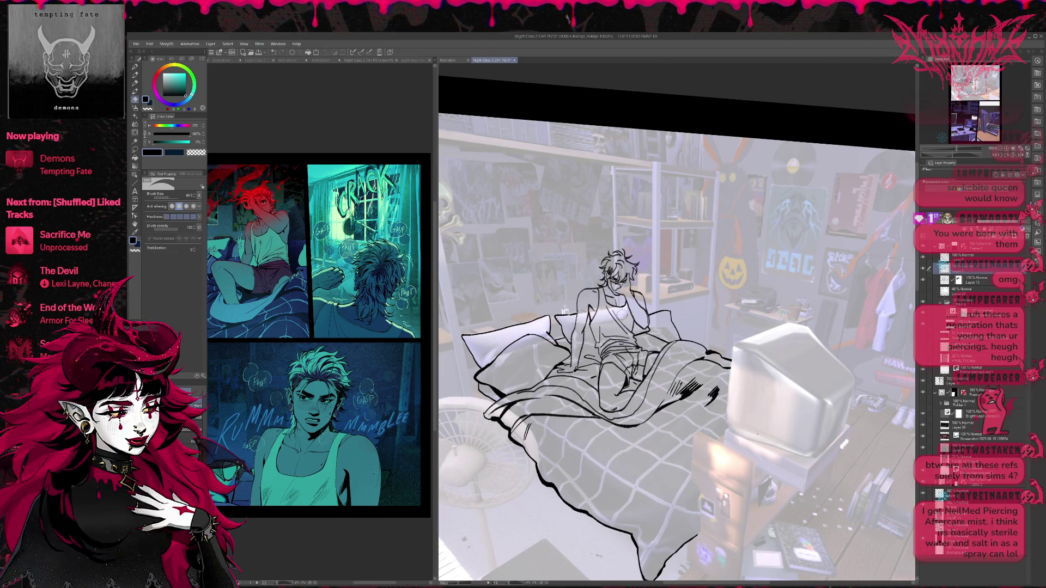
{"action": "key", "text": "p"}
{"action": "mouse_move", "coordinate": [682, 309]}
{"action": "left_mouse_down"}
{"action": "mouse_move", "coordinate": [672, 308]}
{"action": "mouse_move", "coordinate": [688, 326]}
{"action": "mouse_move", "coordinate": [816, 334]}
{"action": "left_mouse_up"}
{"action": "key", "text": "e"}
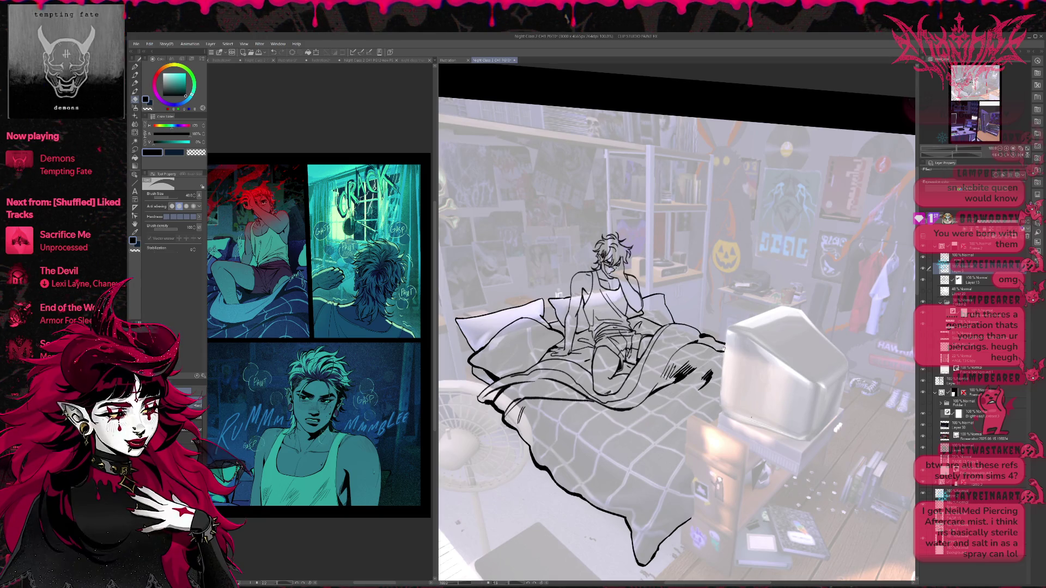
{"action": "scroll", "coordinate": [698, 366], "scroll_direction": "up", "scroll_amount": 2}
{"action": "key", "text": "p"}
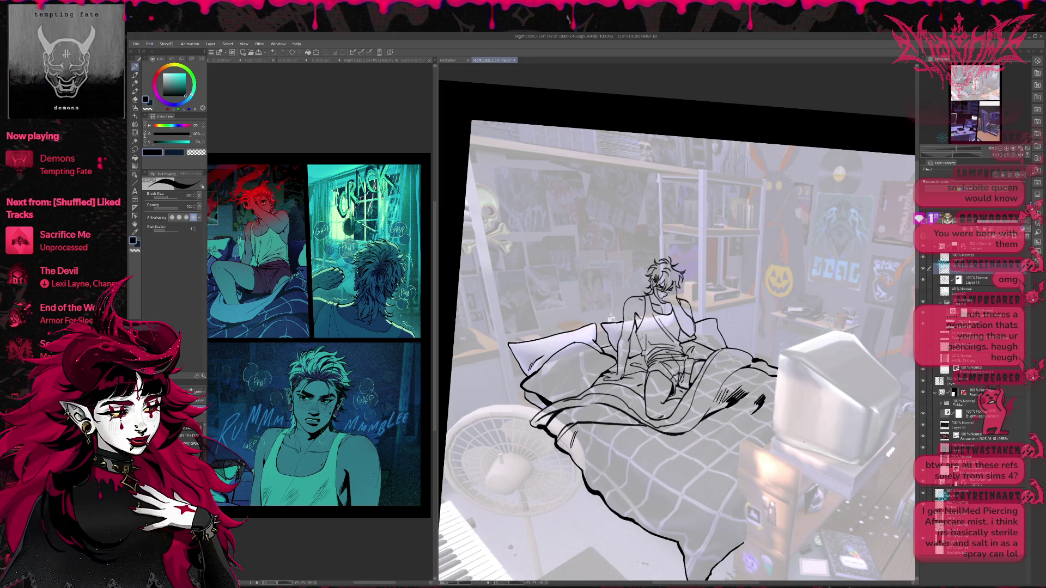
- Add small hatching strokes to the blanket
{"action": "left_click_drag", "start_coordinate": [621, 312], "coordinate": [621, 303]}
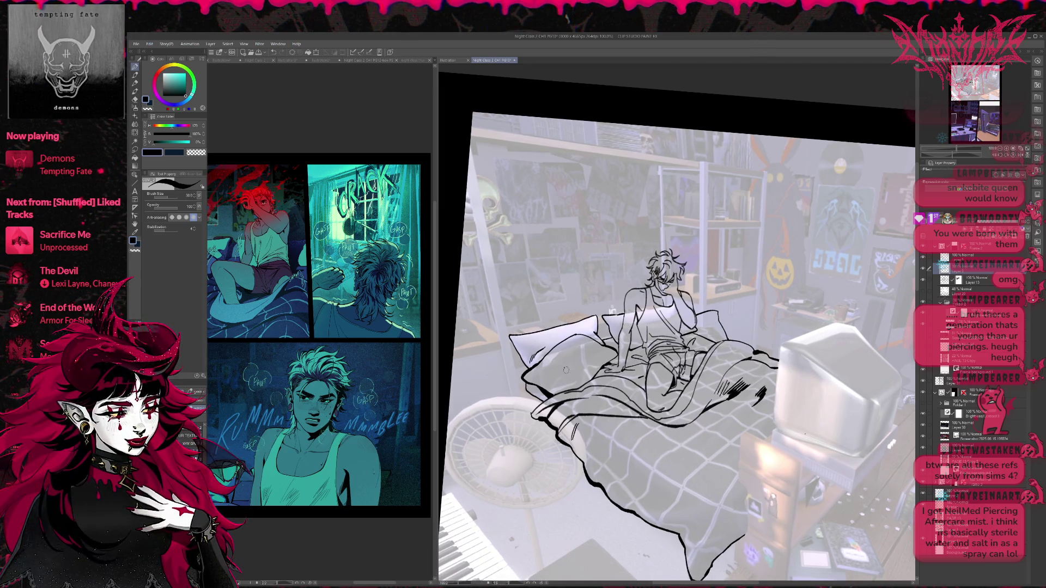
{"action": "key", "text": "e"}
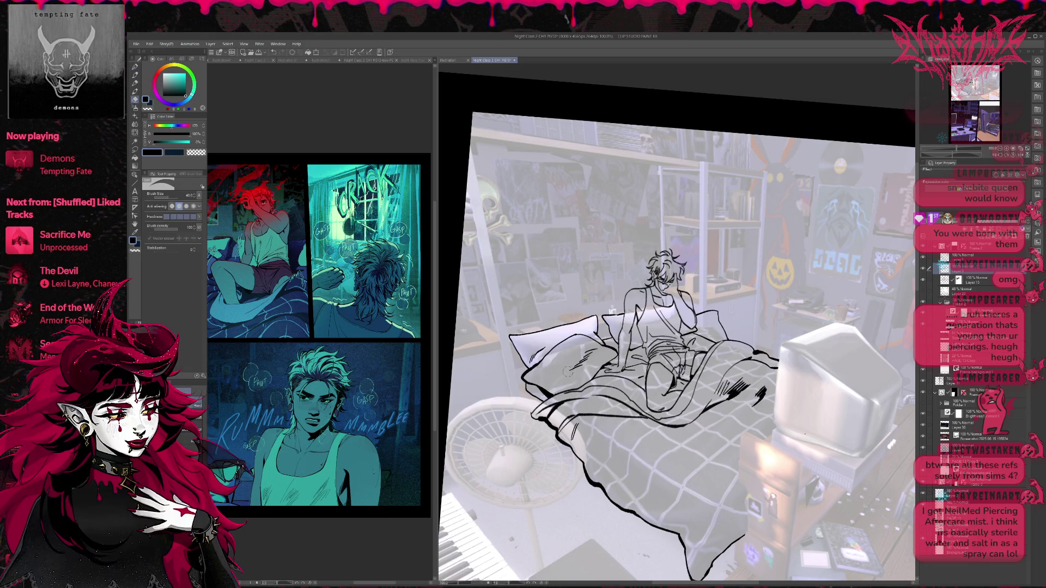
{"action": "key", "text": "p"}
{"action": "mouse_move", "coordinate": [584, 367]}
{"action": "left_mouse_down"}
{"action": "mouse_move", "coordinate": [573, 388]}
{"action": "mouse_move", "coordinate": [579, 381]}
{"action": "left_mouse_up"}
- Refine the figure's right shoulder and arm lines, correcting with the Eraser
{"action": "left_click_drag", "start_coordinate": [635, 329], "coordinate": [587, 316]}
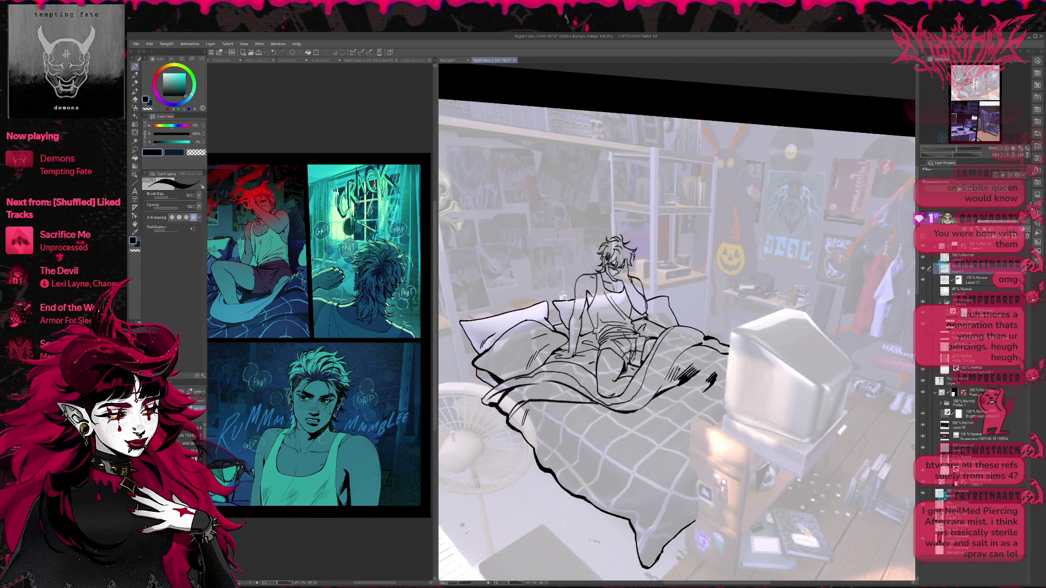
{"action": "key", "text": "e"}
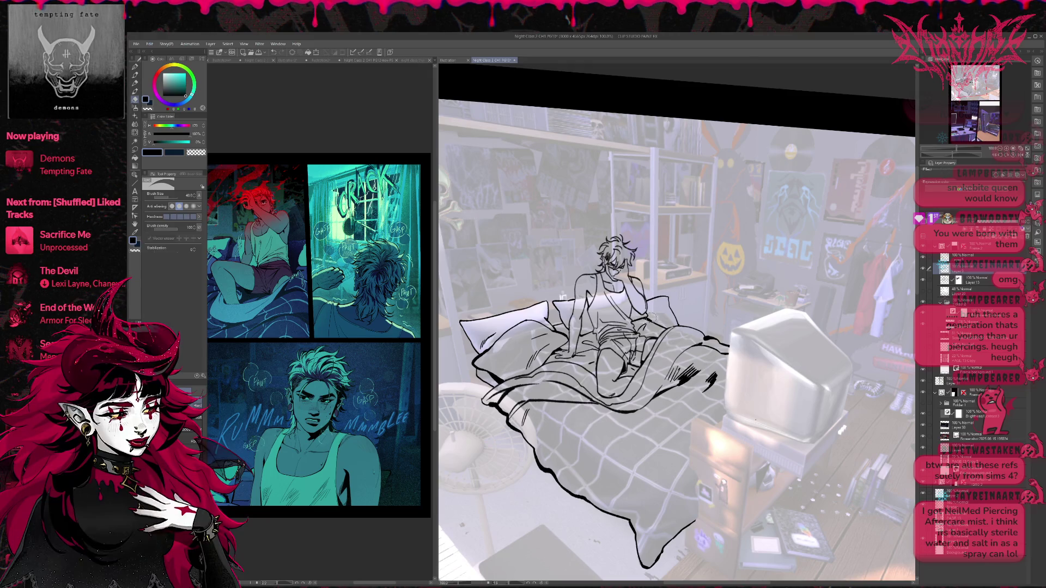
{"action": "key", "text": "p"}
{"action": "mouse_move", "coordinate": [664, 304]}
{"action": "left_mouse_down"}
{"action": "mouse_move", "coordinate": [676, 326]}
{"action": "mouse_move", "coordinate": [665, 311]}
{"action": "left_mouse_up"}
{"action": "key", "text": "e"}
{"action": "key", "text": "p"}
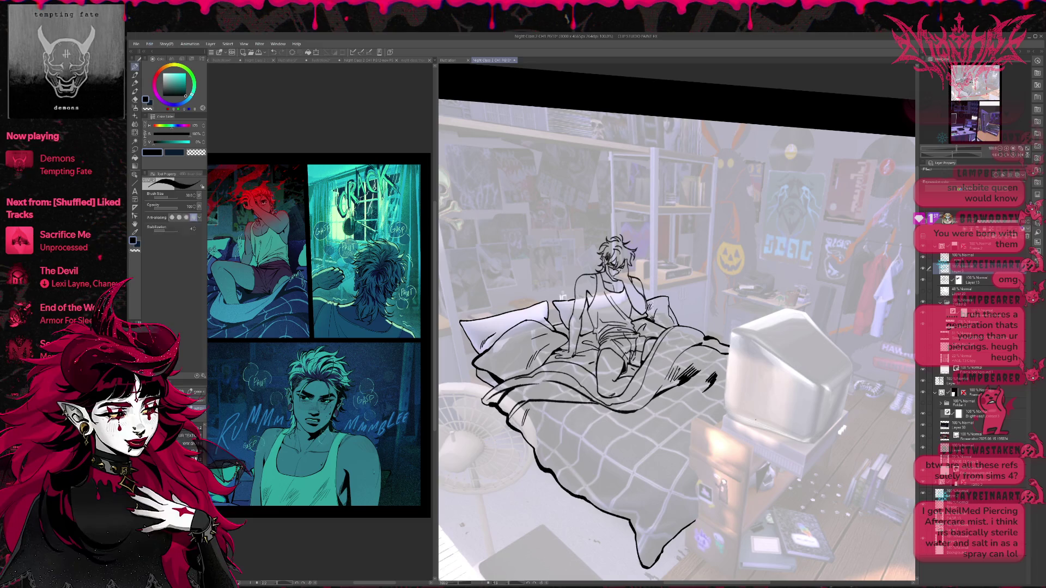
{"action": "key", "text": "e"}
{"action": "key", "text": "p"}
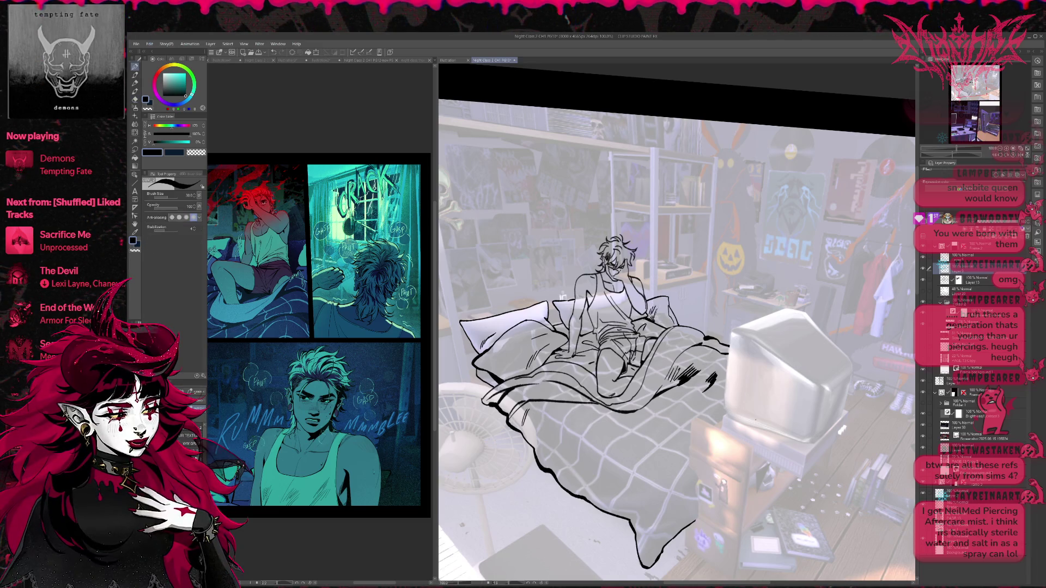
{"action": "key", "text": "e"}
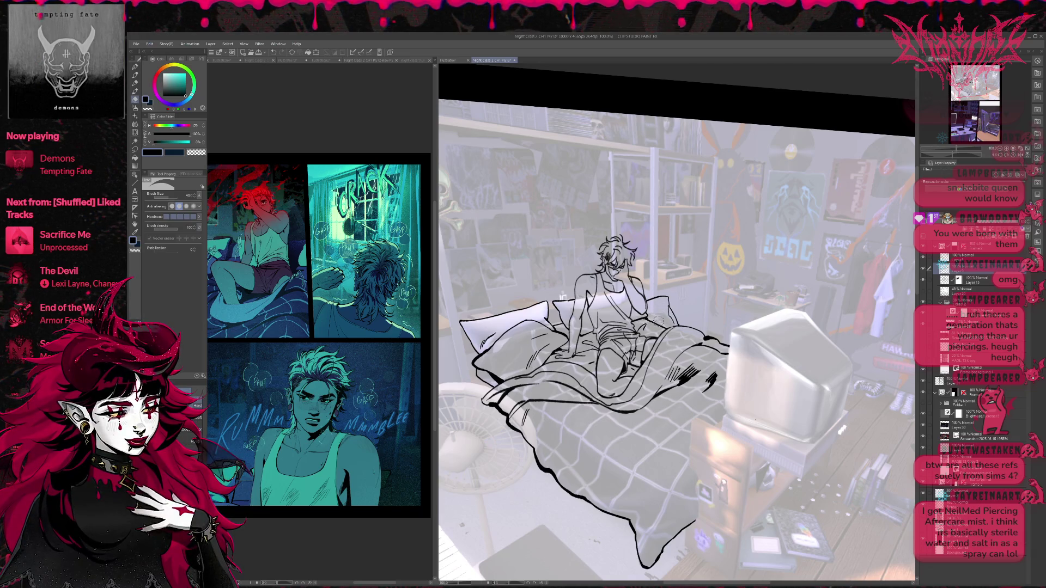
{"action": "key", "text": "p"}
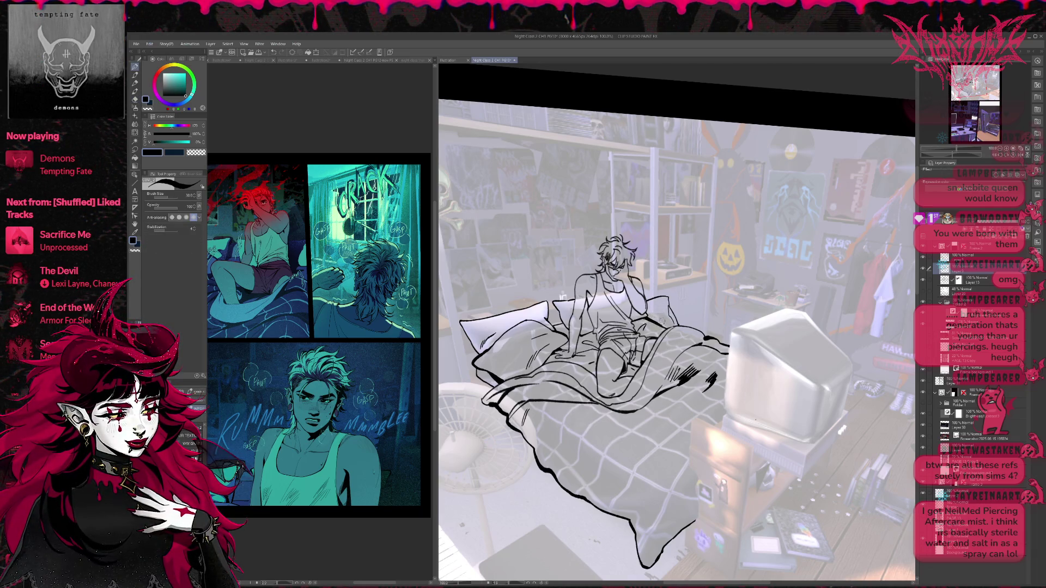
- Rotate the view back to level and select the layer just above
{"action": "mouse_move", "coordinate": [688, 295]}
{"action": "left_mouse_down"}
{"action": "mouse_move", "coordinate": [854, 385]}
{"action": "mouse_move", "coordinate": [815, 355]}
{"action": "mouse_move", "coordinate": [847, 297]}
{"action": "mouse_move", "coordinate": [846, 309]}
{"action": "left_mouse_up"}
{"action": "scroll", "coordinate": [799, 382], "scroll_direction": "down", "scroll_amount": 2}
{"action": "key", "text": "e"}
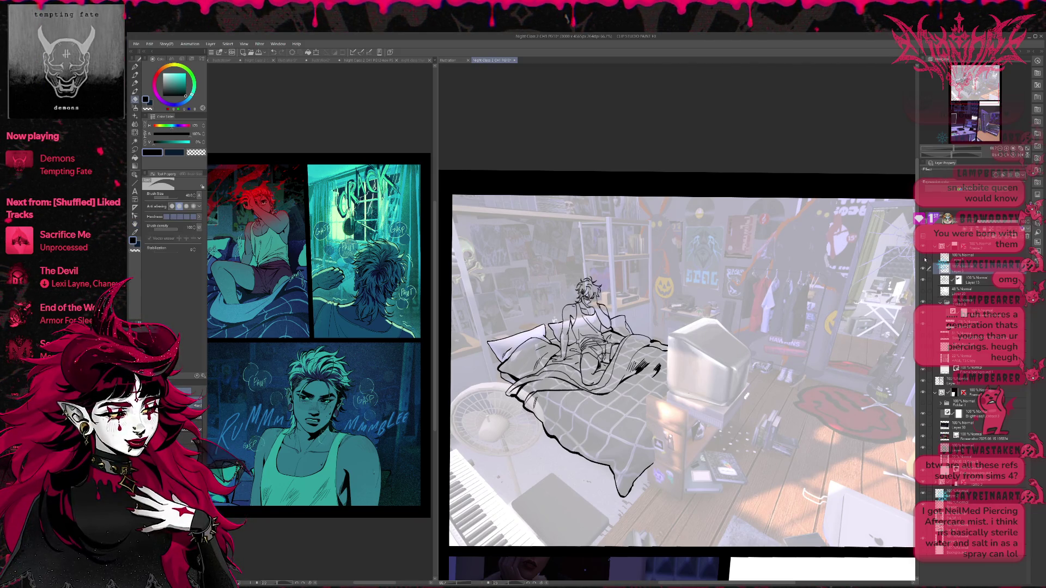
{"action": "left_click", "coordinate": [945, 256]}
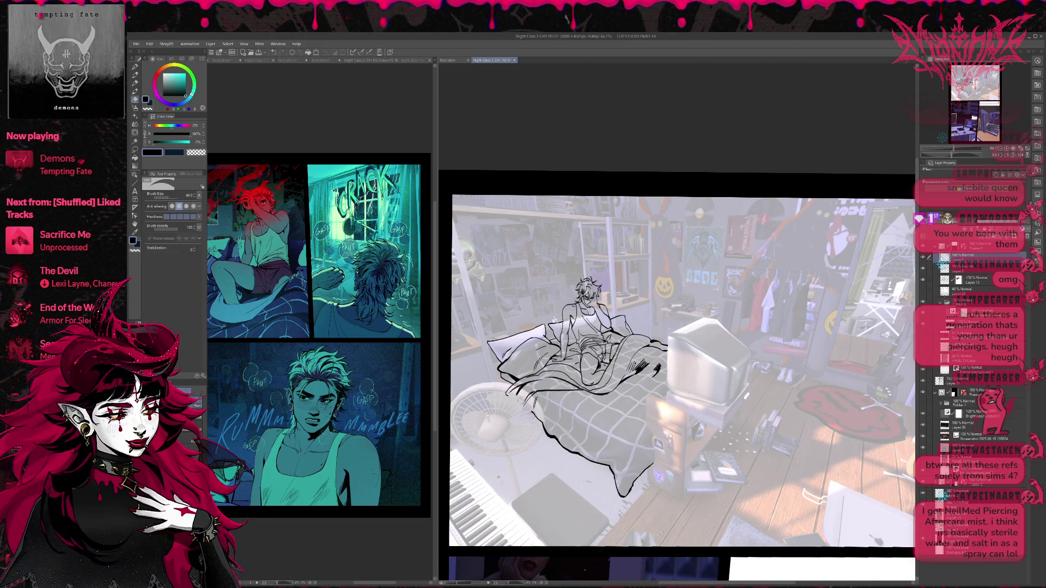
- Ink the blanket's hanging edge and its two inner fold lines with the Pen
{"action": "key", "text": "p"}
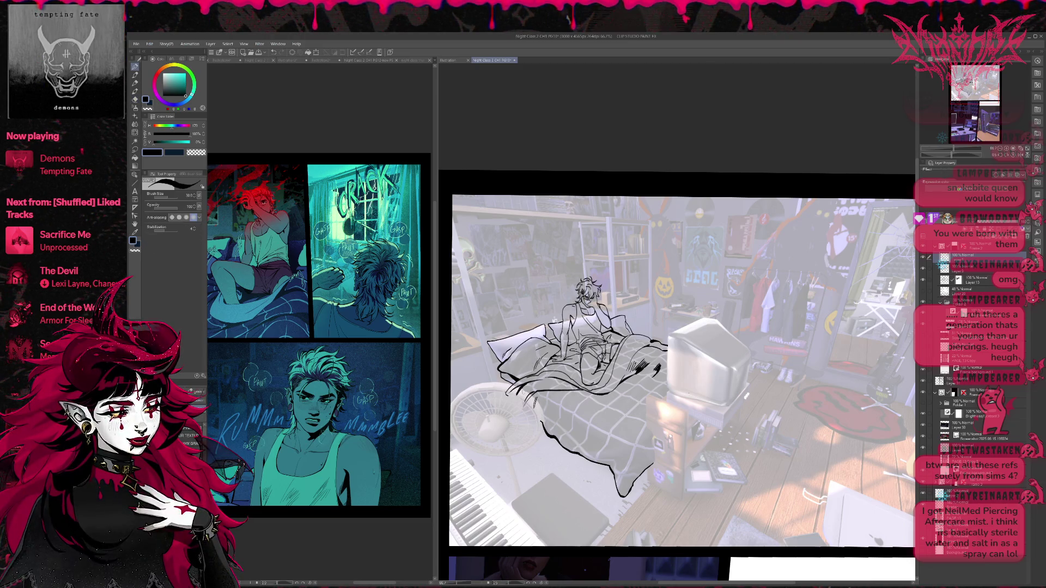
{"action": "key", "text": "e"}
{"action": "key", "text": "p"}
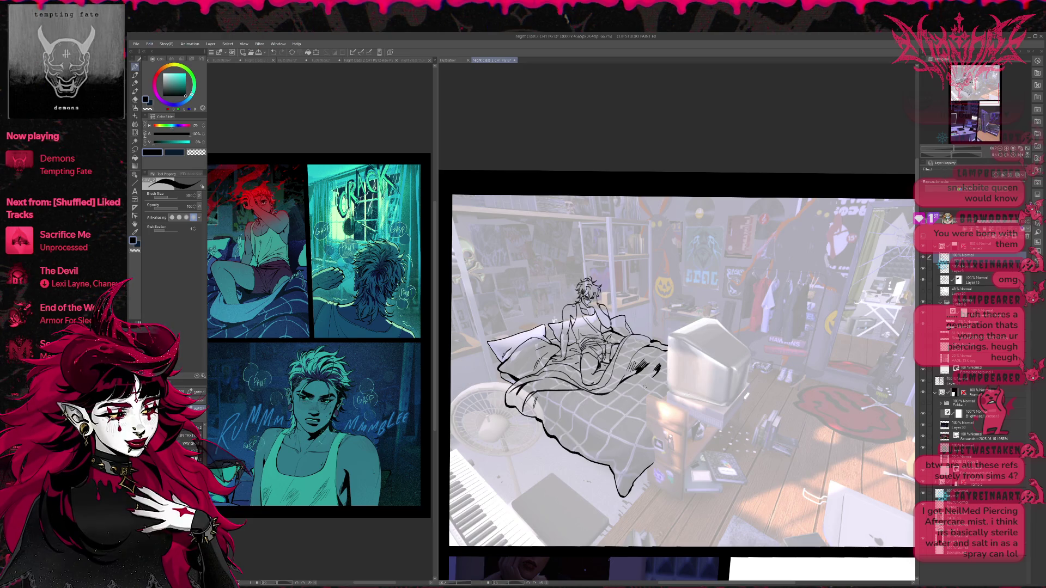
{"action": "scroll", "coordinate": [607, 424], "scroll_direction": "down", "scroll_amount": 1}
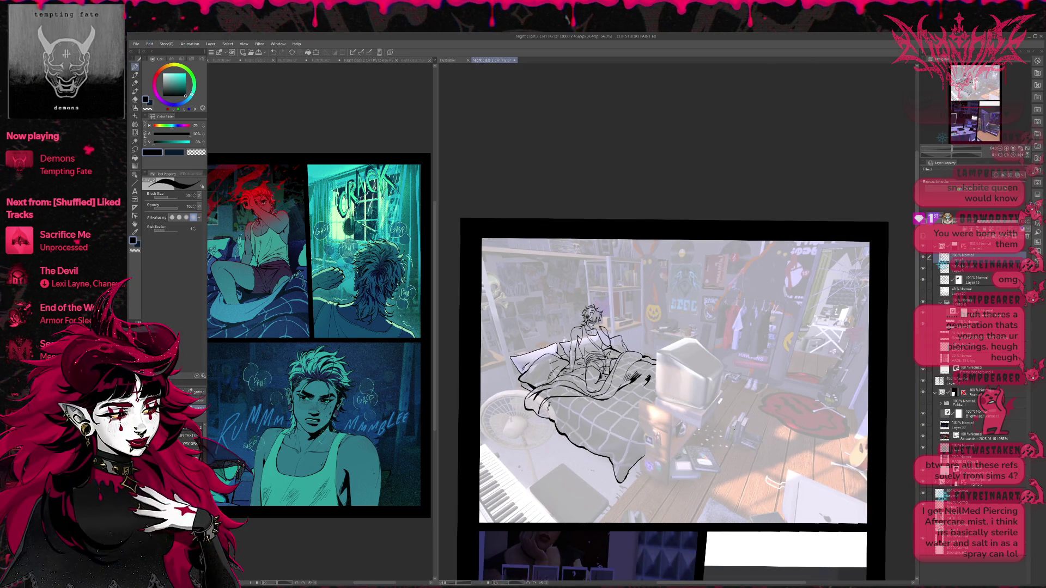
{"action": "scroll", "coordinate": [697, 406], "scroll_direction": "up", "scroll_amount": 3}
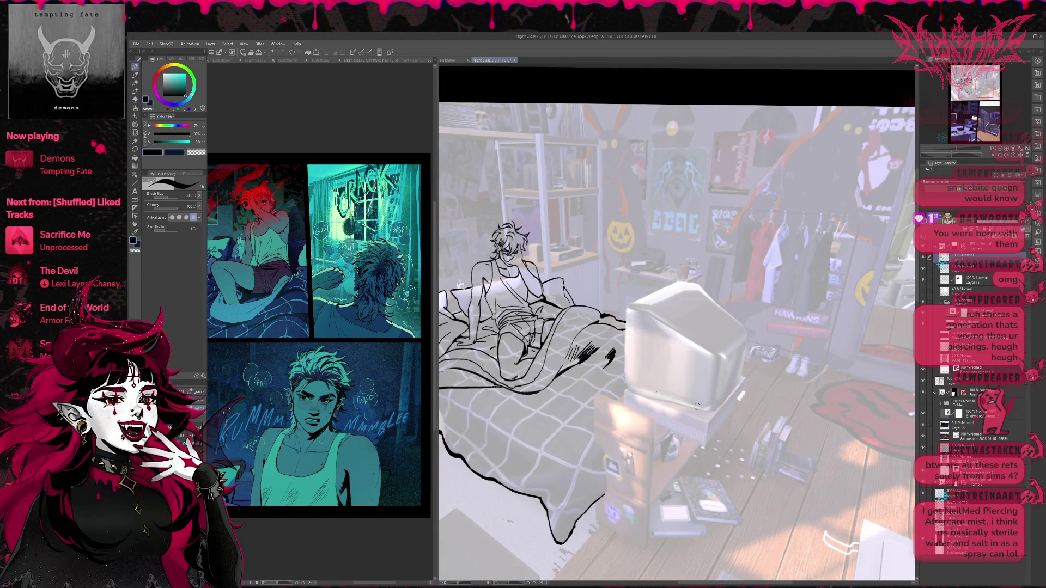
{"action": "mouse_move", "coordinate": [591, 413]}
{"action": "left_mouse_down"}
{"action": "mouse_move", "coordinate": [584, 455]}
{"action": "mouse_move", "coordinate": [599, 441]}
{"action": "mouse_move", "coordinate": [607, 493]}
{"action": "left_mouse_up"}
{"action": "left_click_drag", "start_coordinate": [584, 456], "coordinate": [576, 508]}
{"action": "left_click_drag", "start_coordinate": [582, 429], "coordinate": [568, 521]}
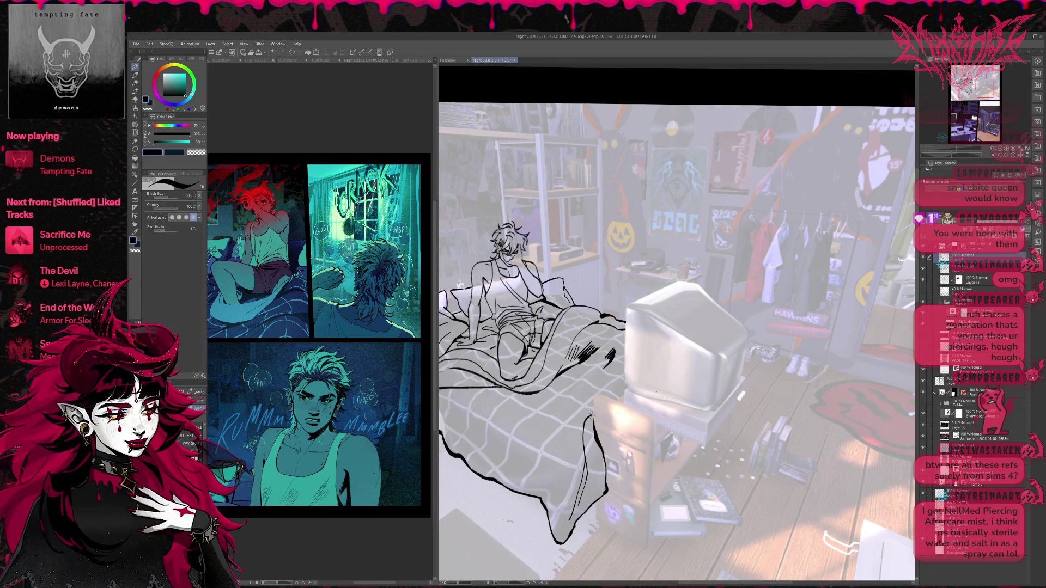
- Reposition the view and show the second room reference image
{"action": "mouse_move", "coordinate": [768, 416]}
{"action": "left_mouse_down"}
{"action": "mouse_move", "coordinate": [792, 411]}
{"action": "mouse_move", "coordinate": [804, 377]}
{"action": "left_mouse_up"}
{"action": "mouse_move", "coordinate": [788, 418]}
{"action": "left_mouse_down"}
{"action": "mouse_move", "coordinate": [814, 400]}
{"action": "mouse_move", "coordinate": [806, 418]}
{"action": "mouse_move", "coordinate": [798, 407]}
{"action": "left_mouse_up"}
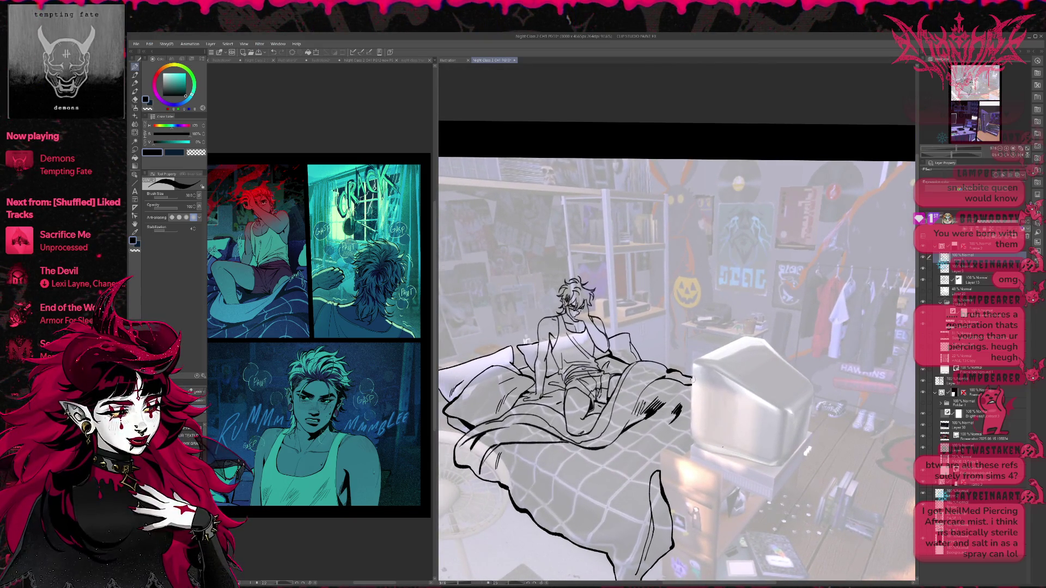
{"action": "left_click_drag", "start_coordinate": [666, 375], "coordinate": [701, 366]}
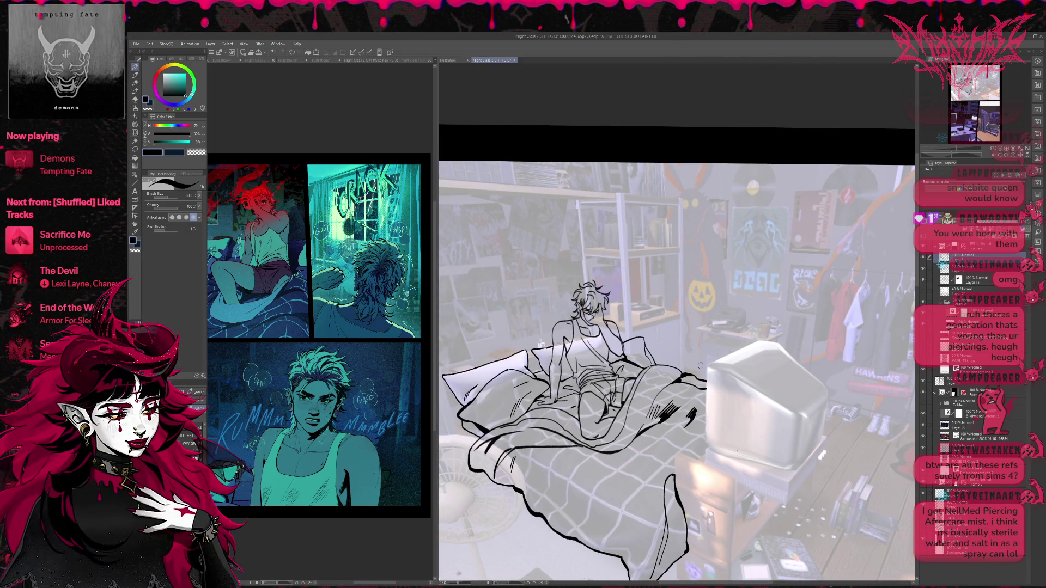
{"action": "scroll", "coordinate": [767, 320], "scroll_direction": "down", "scroll_amount": 2}
{"action": "scroll", "coordinate": [767, 320], "scroll_direction": "down", "scroll_amount": 4}
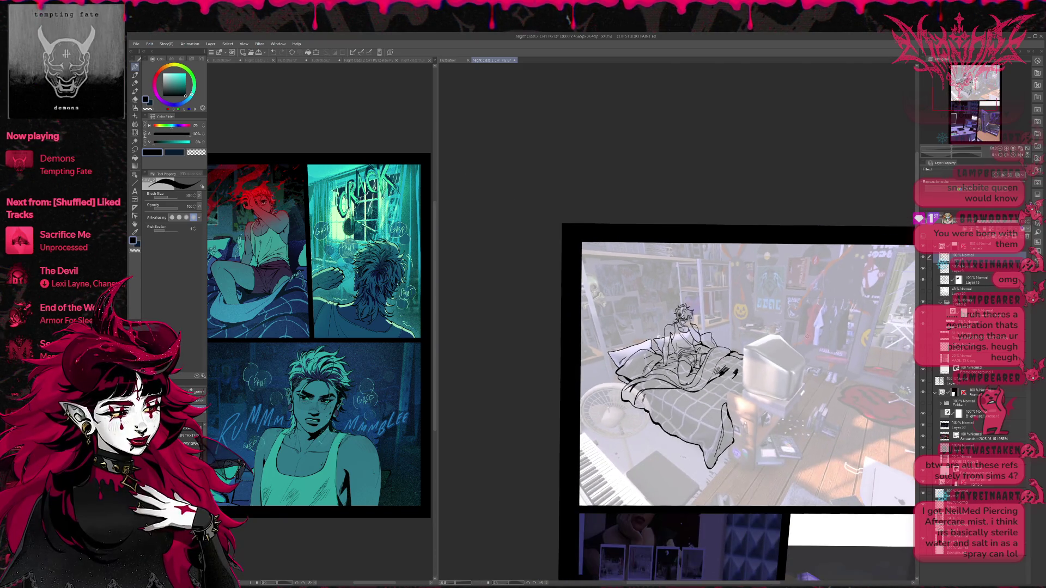
{"action": "left_click", "coordinate": [922, 337]}
{"action": "left_click", "coordinate": [922, 338]}
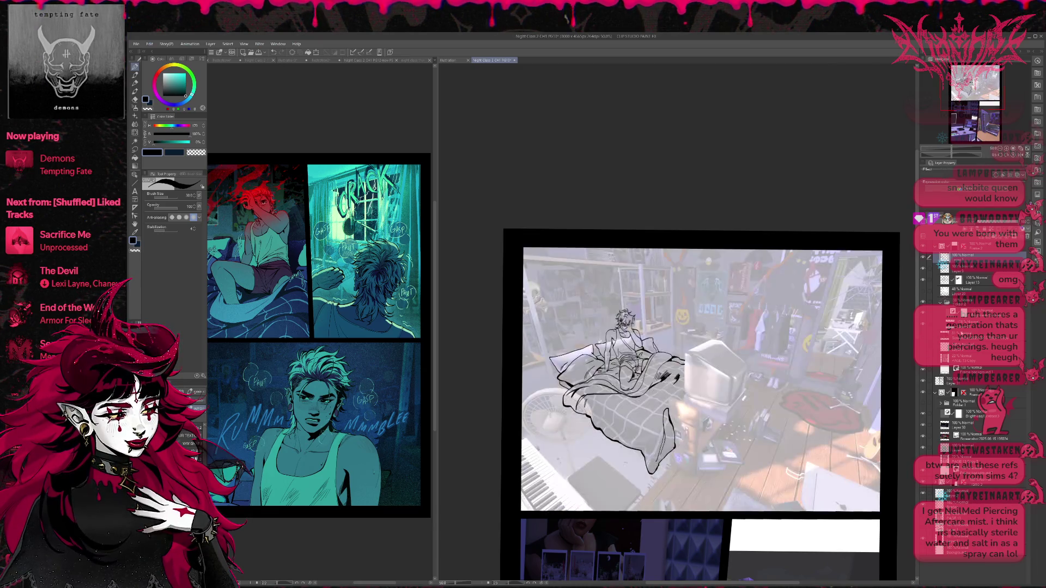
{"action": "left_click", "coordinate": [928, 324]}
{"action": "left_click", "coordinate": [922, 290]}
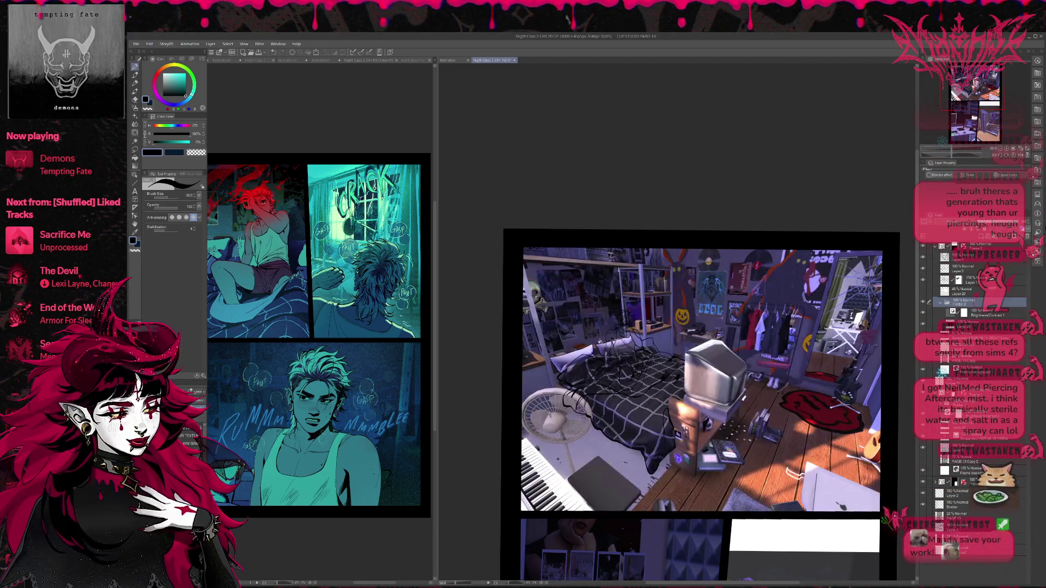
{"action": "left_click", "coordinate": [922, 301]}
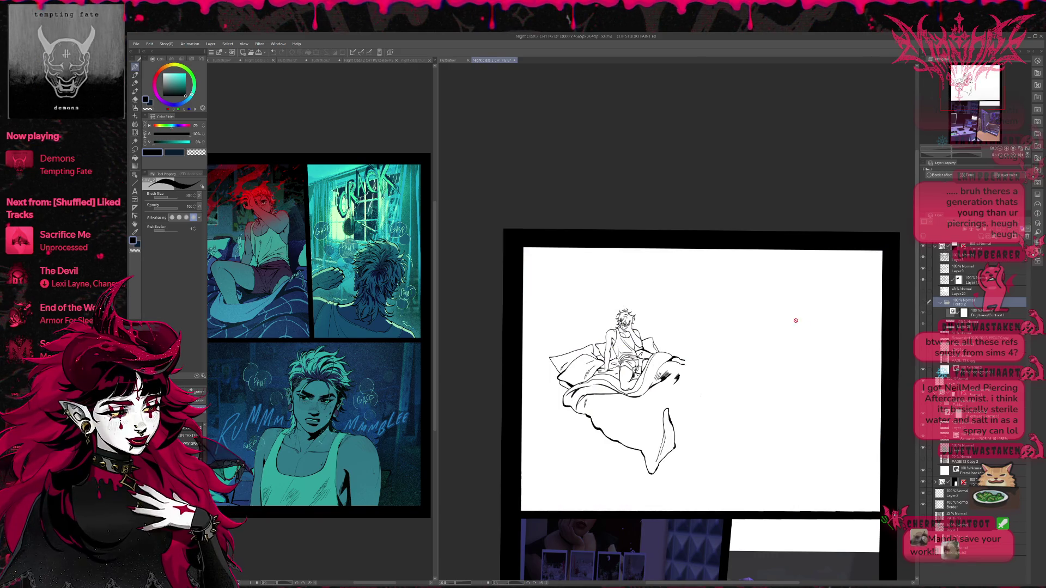
{"action": "left_click", "coordinate": [922, 307]}
{"action": "left_click", "coordinate": [922, 290]}
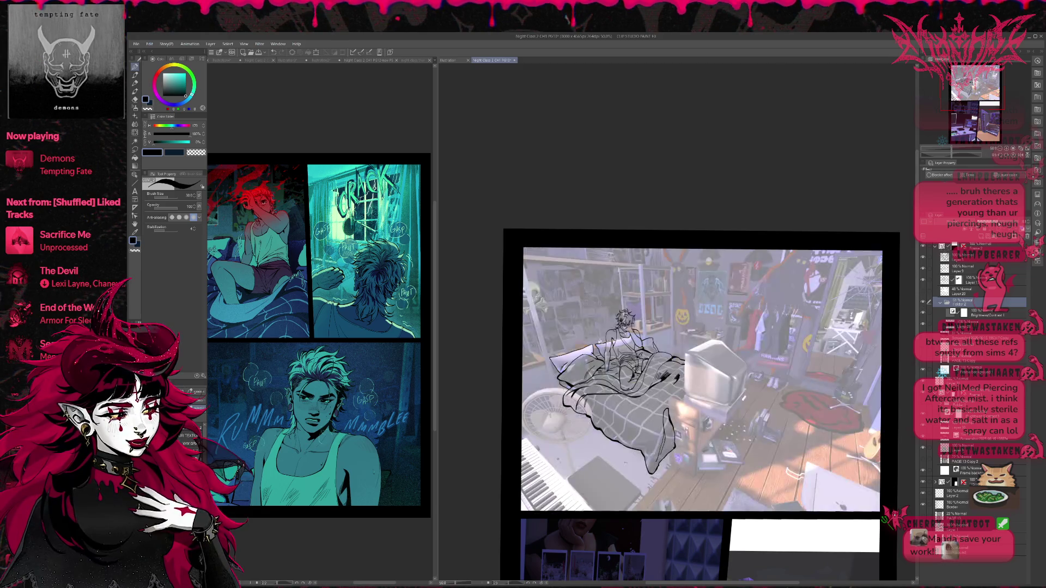
{"action": "scroll", "coordinate": [757, 387], "scroll_direction": "up", "scroll_amount": 2}
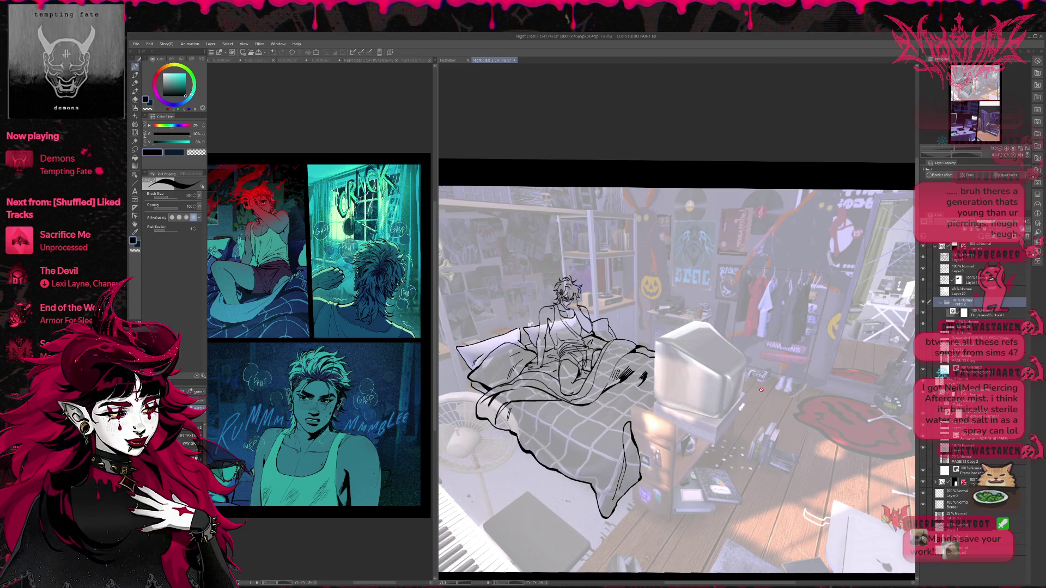
{"action": "scroll", "coordinate": [680, 449], "scroll_direction": "up", "scroll_amount": 3}
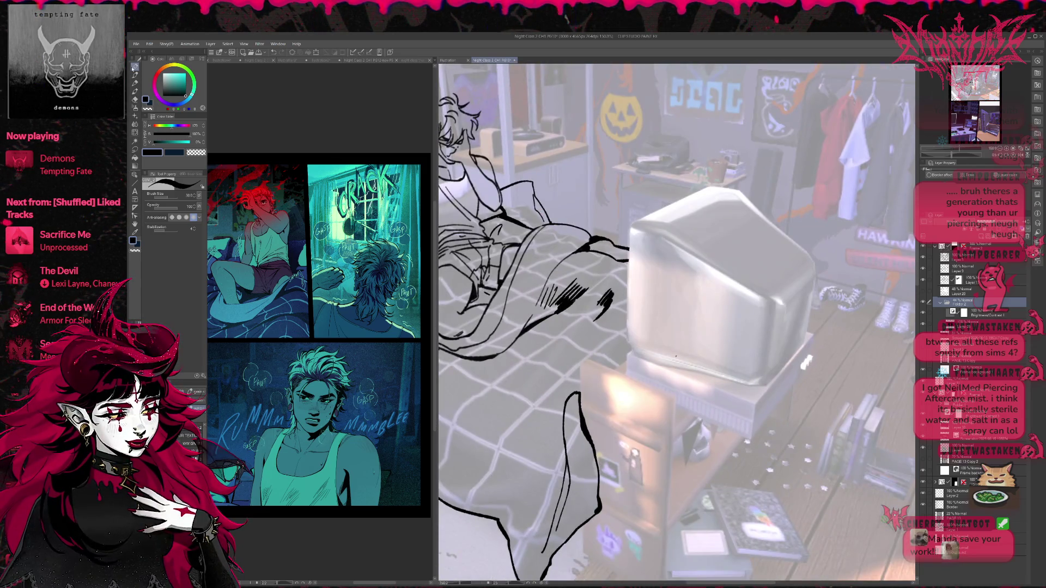
- On the line-art layer, extend the blanket's side line with a hook and ink the monitor's left edge
{"action": "scroll", "coordinate": [590, 365], "scroll_direction": "left", "scroll_amount": 1}
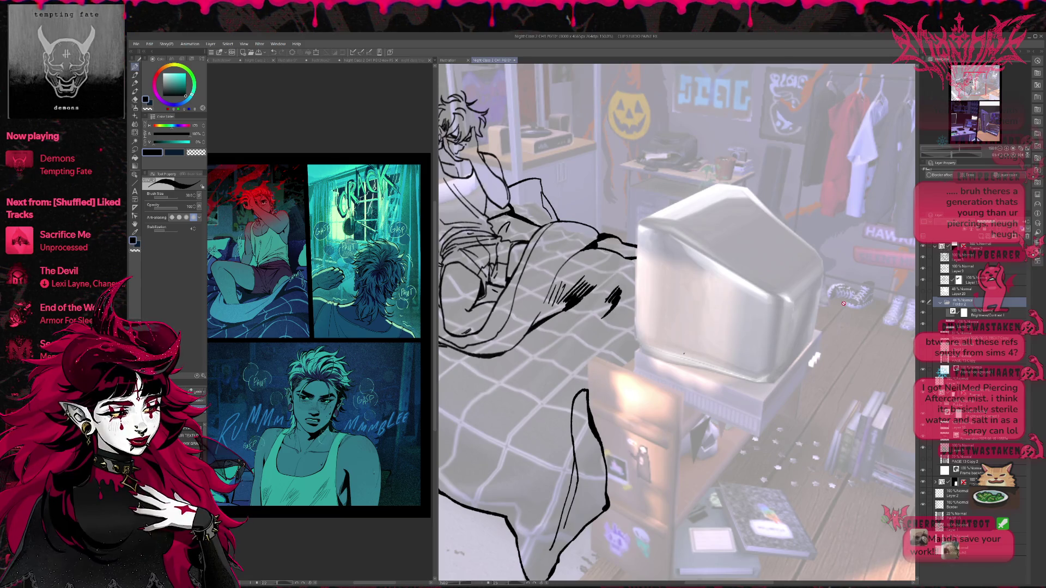
{"action": "left_click", "coordinate": [967, 257]}
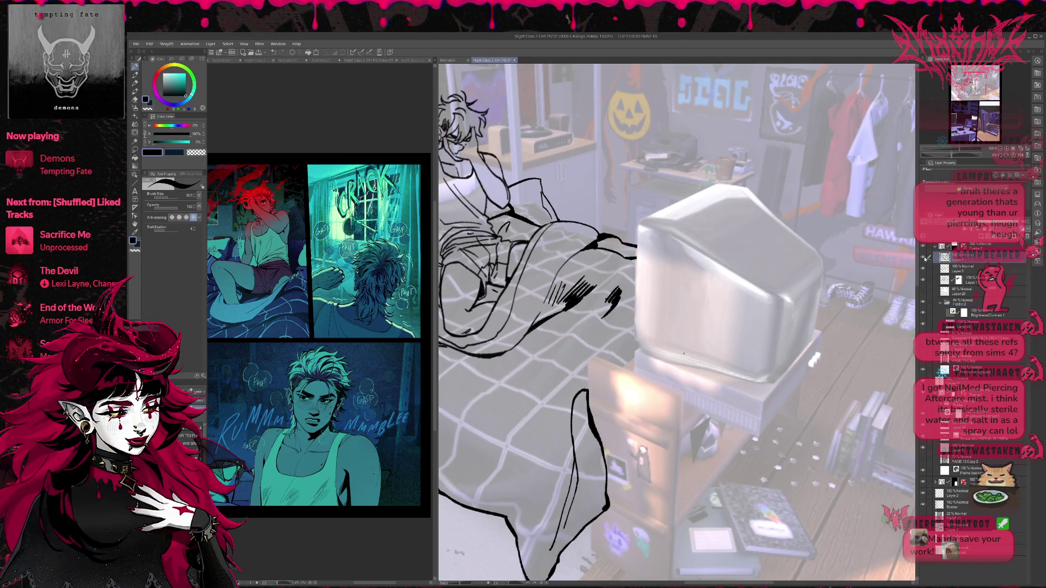
{"action": "left_click_drag", "start_coordinate": [588, 359], "coordinate": [586, 404]}
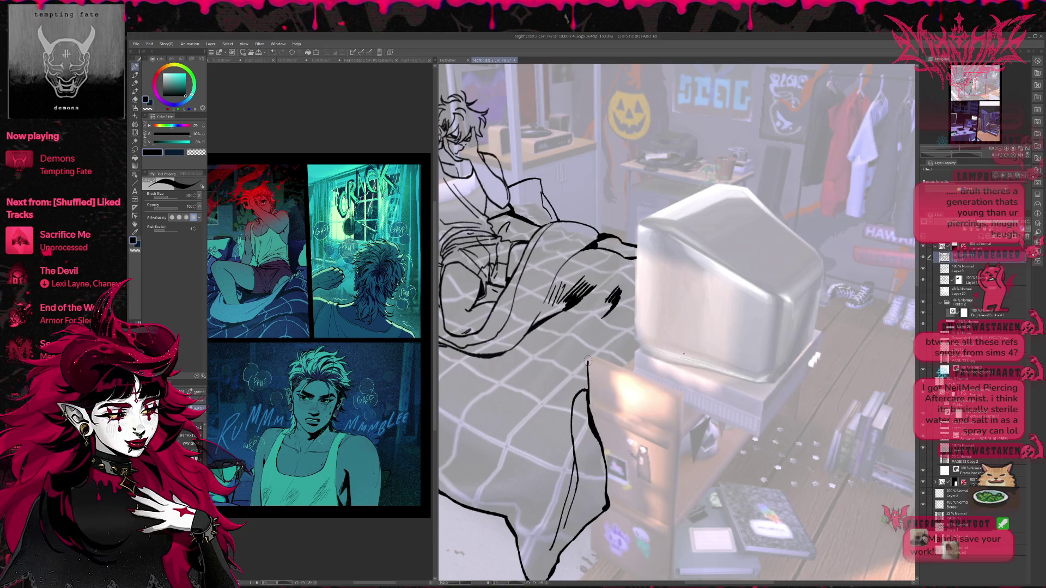
{"action": "mouse_move", "coordinate": [586, 364]}
{"action": "left_mouse_down"}
{"action": "mouse_move", "coordinate": [620, 367]}
{"action": "mouse_move", "coordinate": [641, 333]}
{"action": "left_mouse_up"}
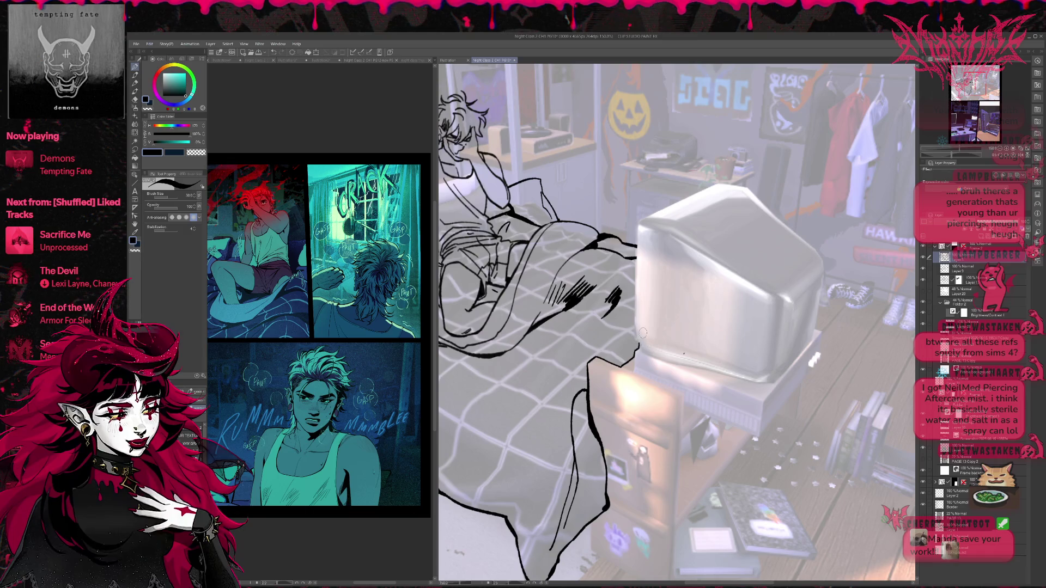
{"action": "left_click_drag", "start_coordinate": [639, 220], "coordinate": [638, 349]}
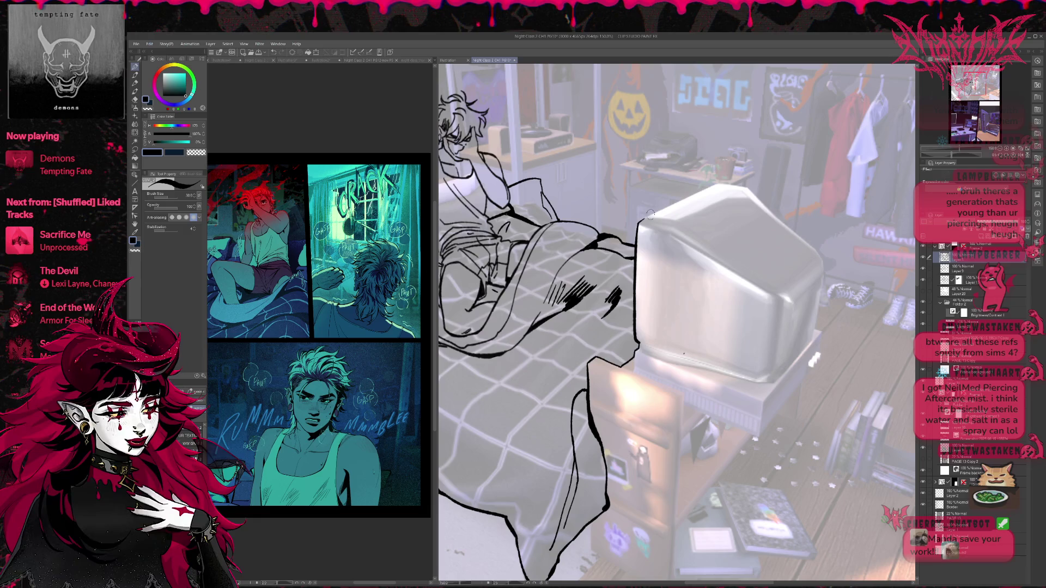
- Switch to the Eraser on another layer and center the figure in bed in view
{"action": "left_click_drag", "start_coordinate": [723, 326], "coordinate": [736, 315]}
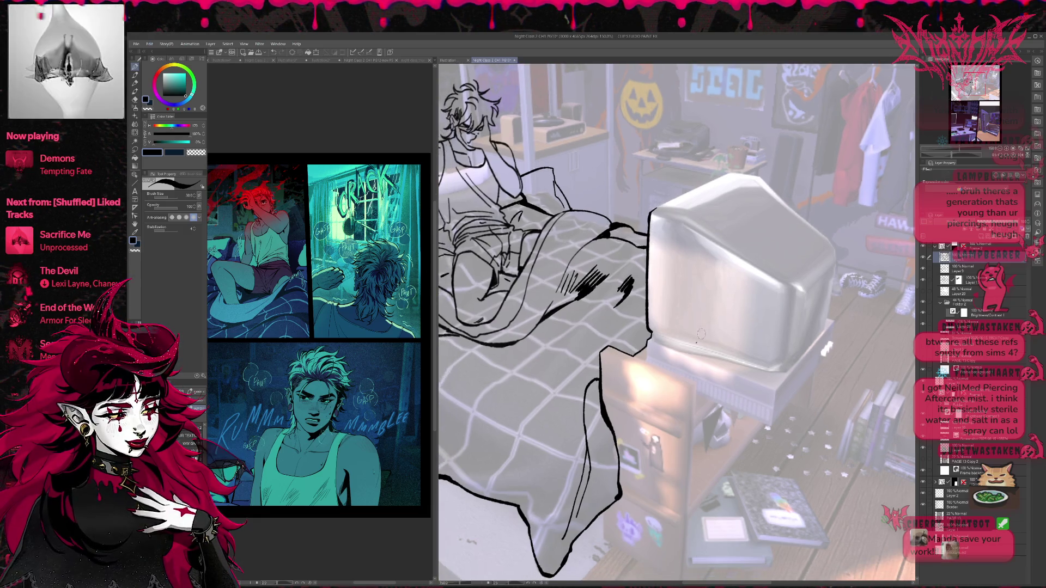
{"action": "key", "text": "e"}
{"action": "left_click", "coordinate": [821, 320], "text": "ctrl+shift"}
{"action": "mouse_move", "coordinate": [821, 321]}
{"action": "left_mouse_down"}
{"action": "mouse_move", "coordinate": [773, 229]}
{"action": "mouse_move", "coordinate": [681, 164]}
{"action": "mouse_move", "coordinate": [616, 469]}
{"action": "mouse_move", "coordinate": [762, 387]}
{"action": "mouse_move", "coordinate": [787, 493]}
{"action": "left_mouse_up"}
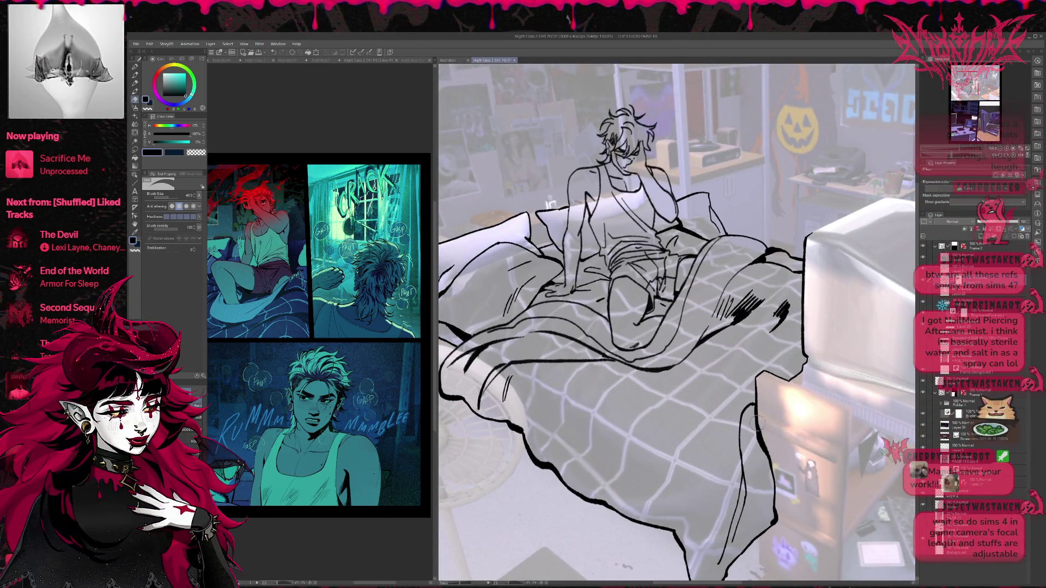
{"action": "mouse_move", "coordinate": [581, 302]}
{"action": "left_mouse_down"}
{"action": "mouse_move", "coordinate": [593, 354]}
{"action": "mouse_move", "coordinate": [634, 419]}
{"action": "mouse_move", "coordinate": [640, 402]}
{"action": "mouse_move", "coordinate": [692, 422]}
{"action": "left_mouse_up"}
- Zoom out, hide the room photo reference layer, and choose the bucket Fill tool
{"action": "scroll", "coordinate": [640, 400], "scroll_direction": "up", "scroll_amount": 2}
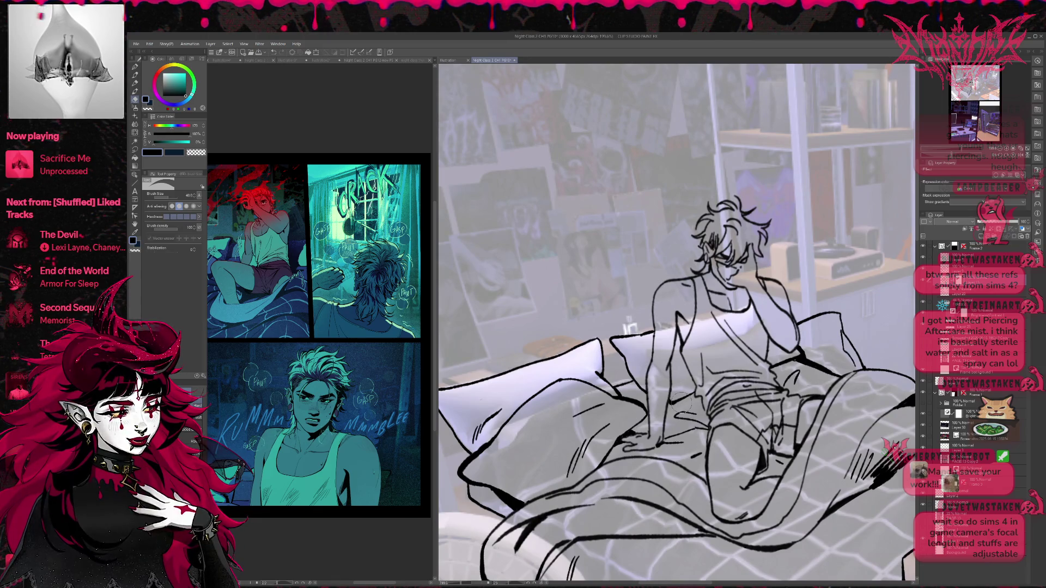
{"action": "scroll", "coordinate": [680, 401], "scroll_direction": "down", "scroll_amount": 3}
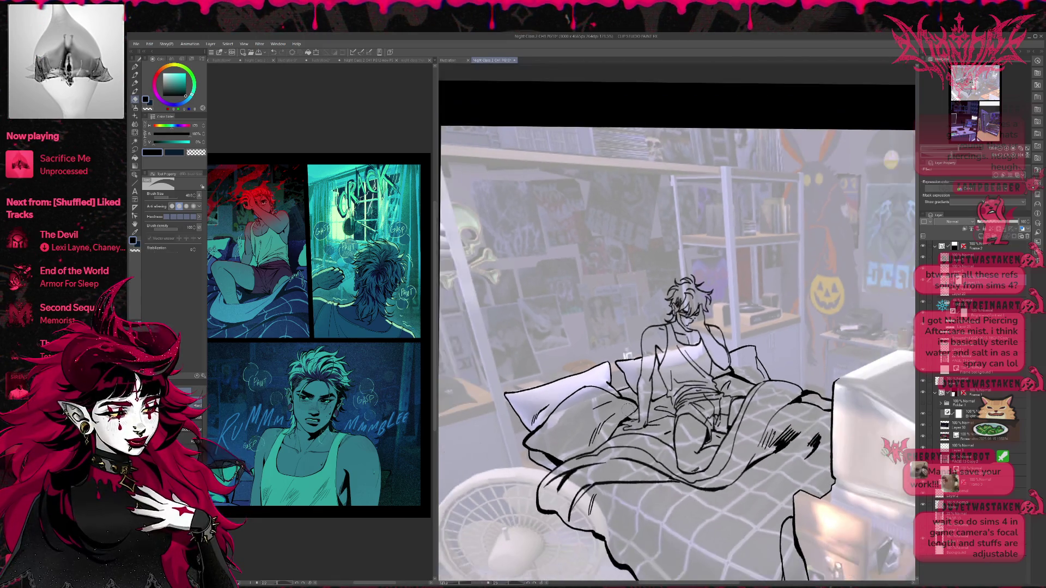
{"action": "scroll", "coordinate": [681, 402], "scroll_direction": "down", "scroll_amount": 3}
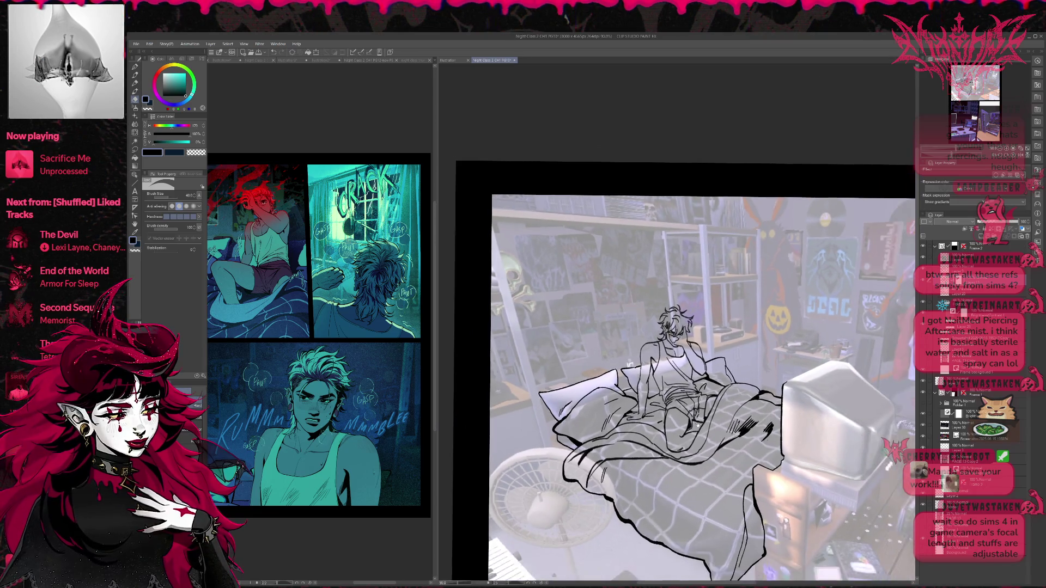
{"action": "left_click", "coordinate": [922, 303]}
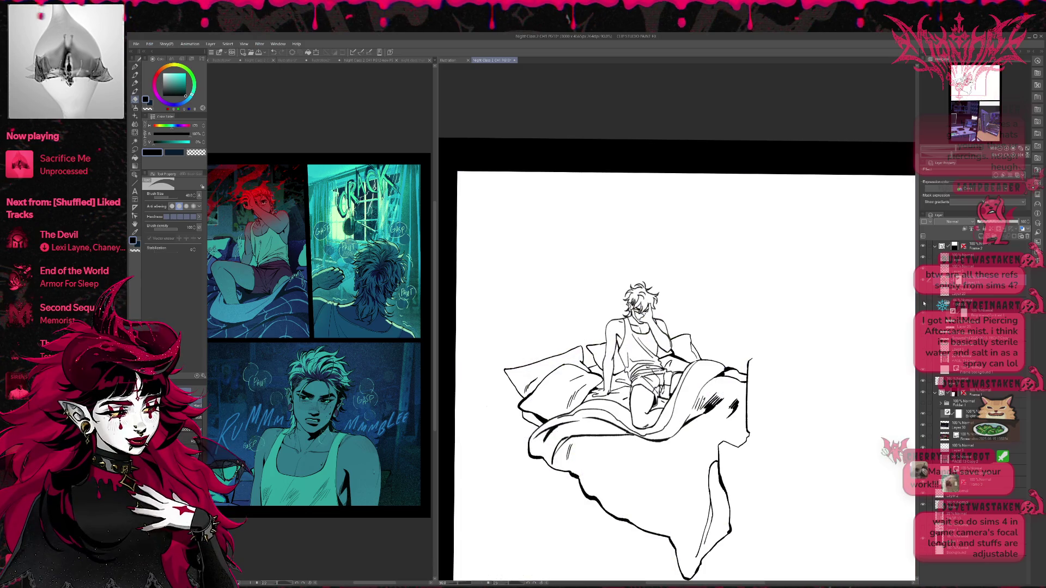
{"action": "scroll", "coordinate": [813, 354], "scroll_direction": "down", "scroll_amount": 2}
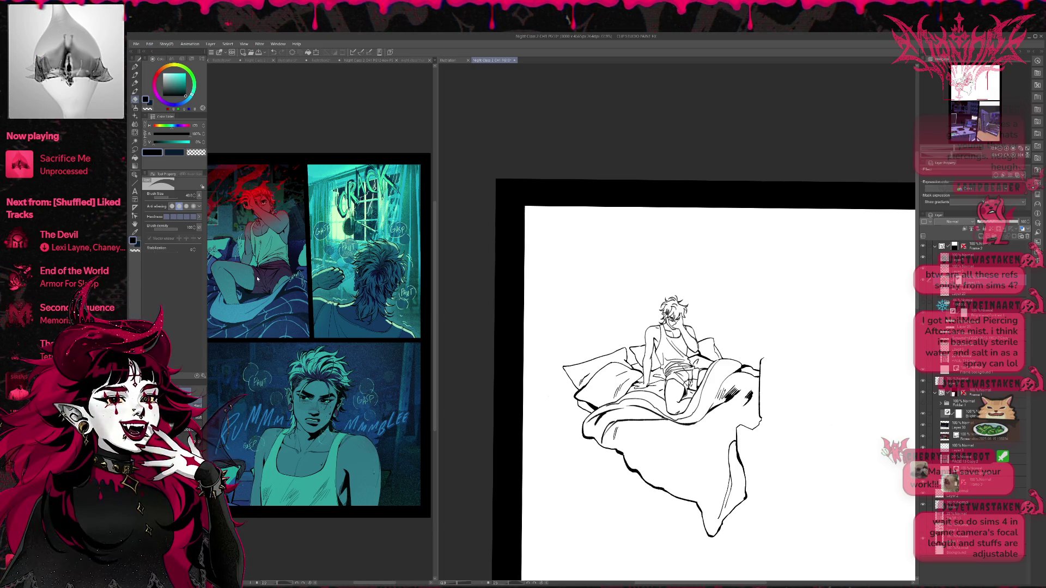
{"action": "left_click", "coordinate": [135, 157]}
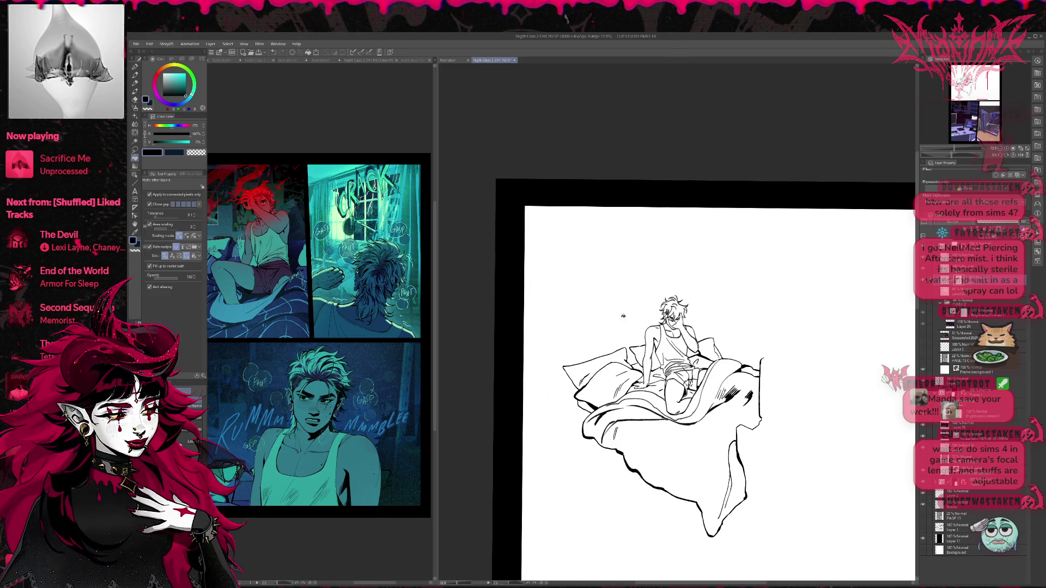
- Choose bright teal, try a background fill, then clear it with Select All and Delete
{"action": "left_click", "coordinate": [185, 76]}
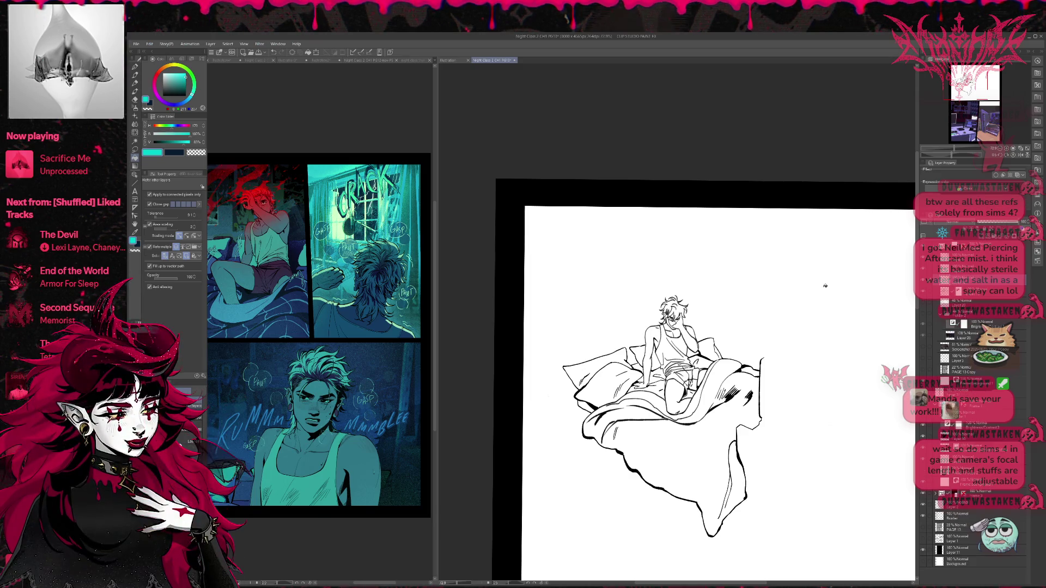
{"action": "left_click", "coordinate": [829, 284]}
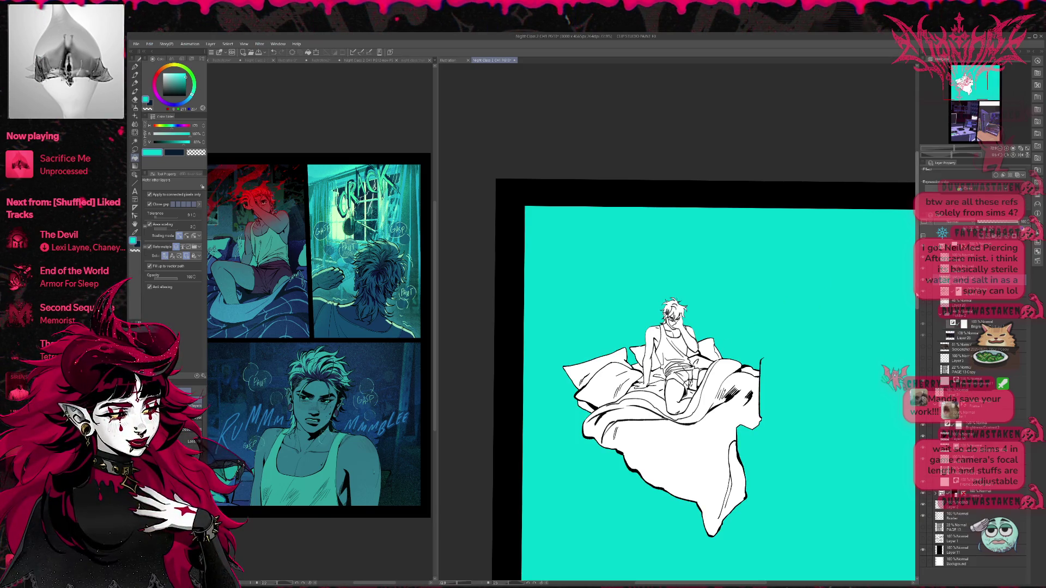
{"action": "left_click", "coordinate": [922, 283]}
{"action": "left_click", "coordinate": [923, 282]}
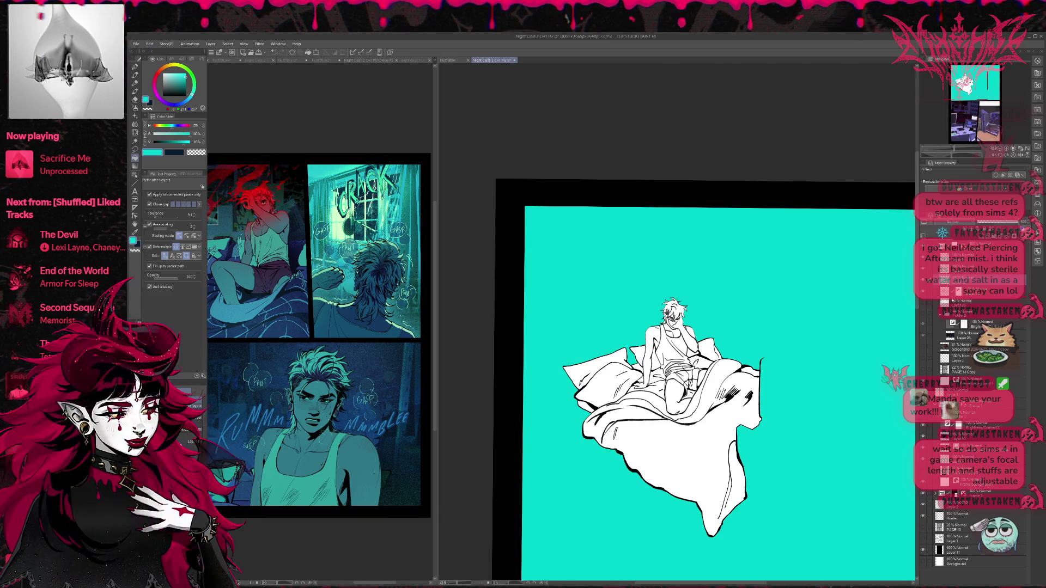
{"action": "left_click", "coordinate": [964, 291]}
{"action": "key", "text": "ctrl+a"}
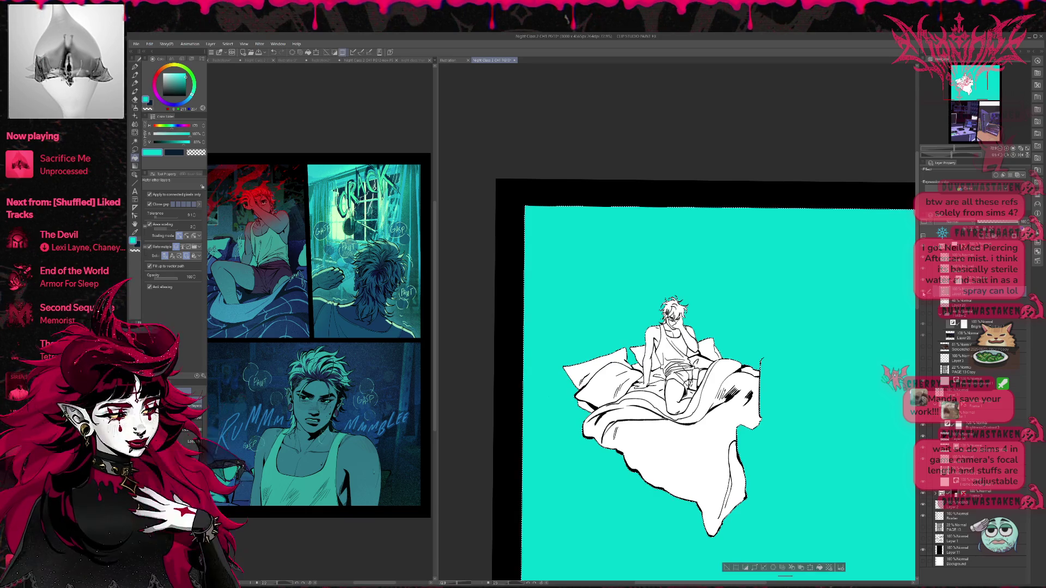
{"action": "key", "text": "Delete"}
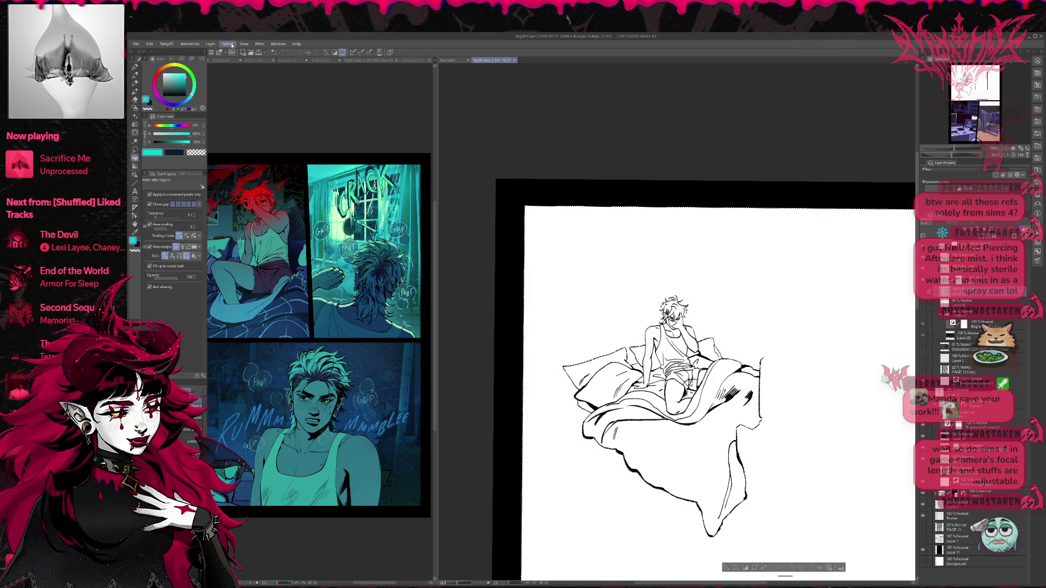
- On a new layer, paint teal over the man, pillows and blanket with a size-170 Pen
{"action": "key", "text": "p"}
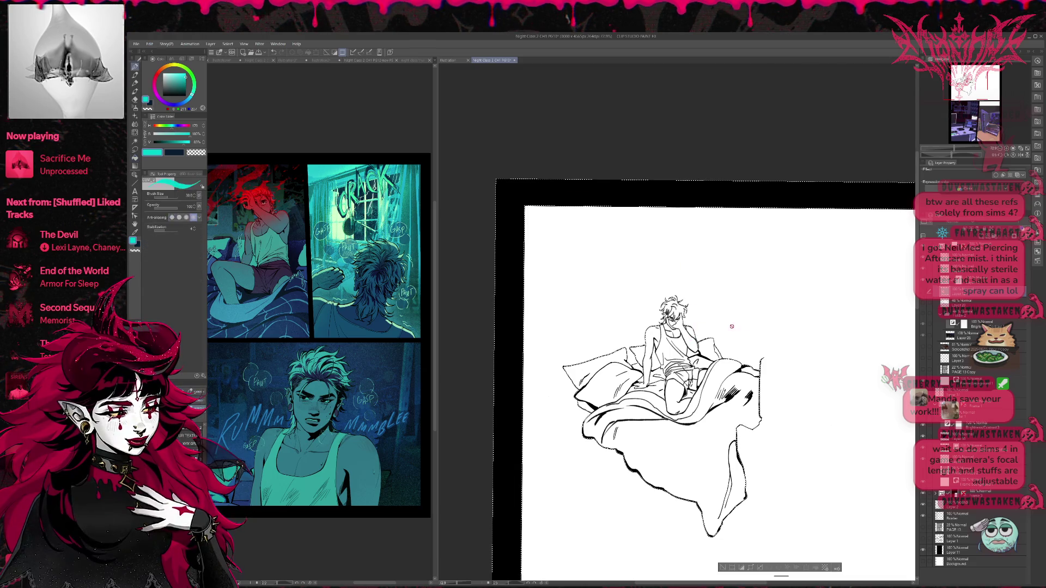
{"action": "key", "text": "ctrl+z"}
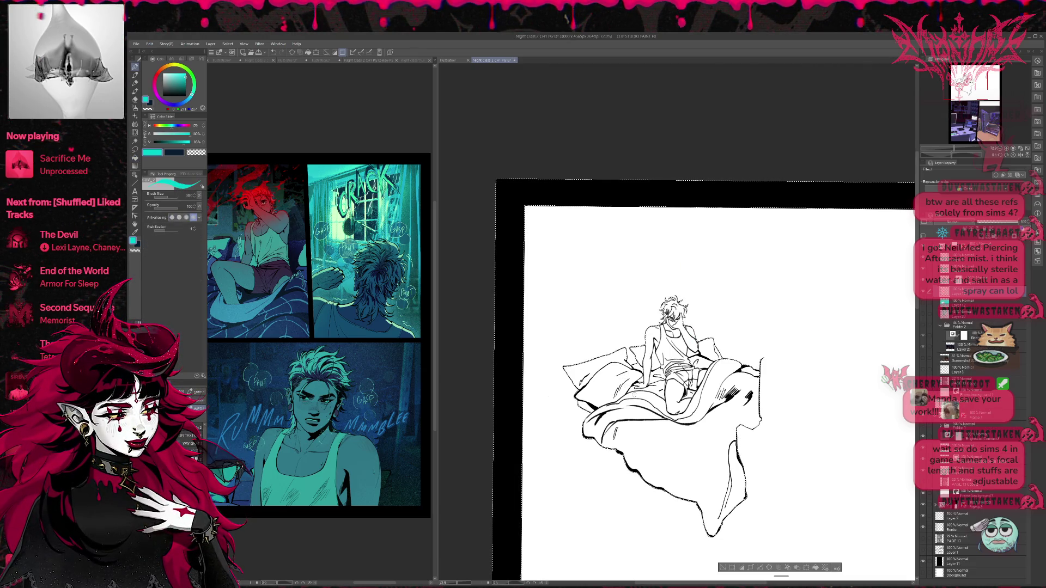
{"action": "key", "text": "p"}
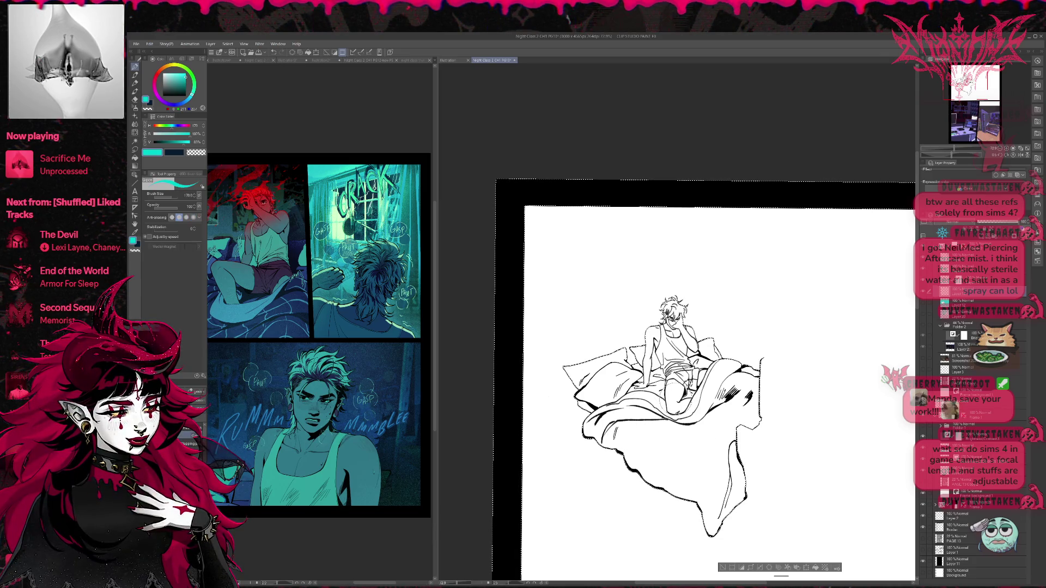
{"action": "mouse_move", "coordinate": [652, 415]}
{"action": "left_mouse_down"}
{"action": "mouse_move", "coordinate": [602, 368]}
{"action": "mouse_move", "coordinate": [766, 373]}
{"action": "mouse_move", "coordinate": [743, 524]}
{"action": "mouse_move", "coordinate": [738, 498]}
{"action": "left_mouse_up"}
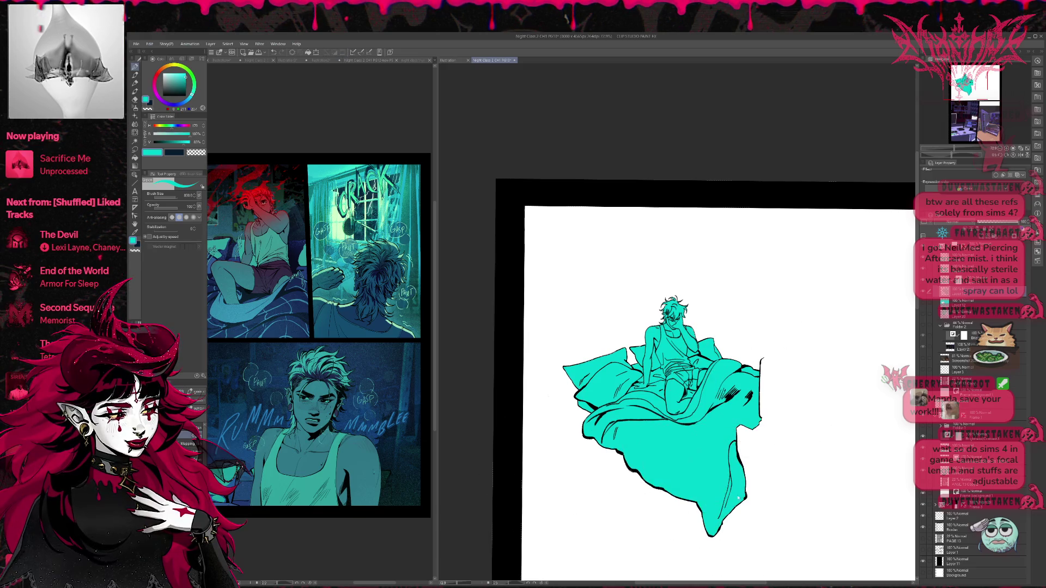
- Show the room photo reference again and make the teal flat-colour layer semi-transparent
{"action": "left_click", "coordinate": [922, 325]}
{"action": "left_click", "coordinate": [961, 334]}
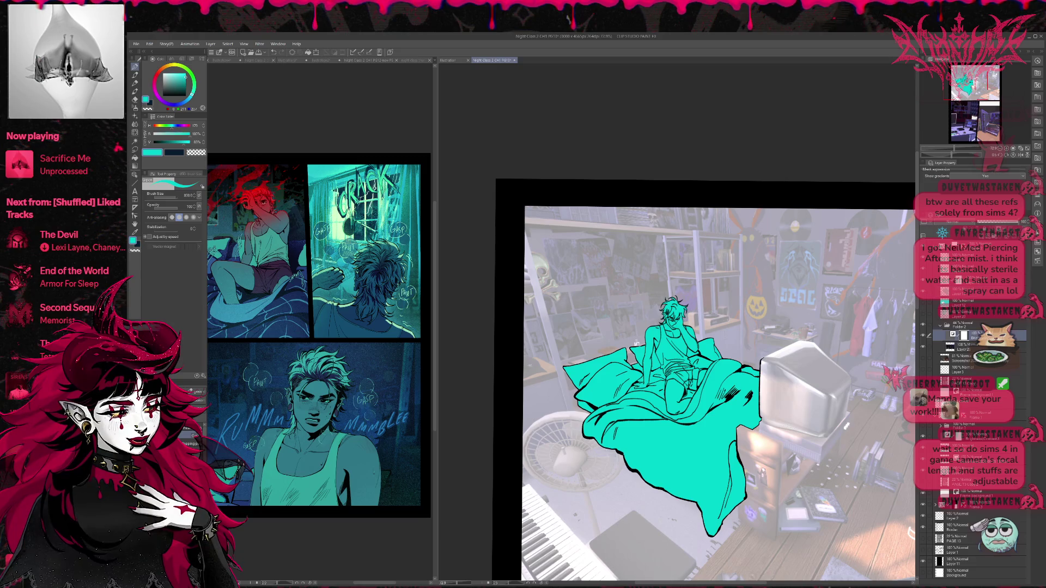
{"action": "left_click", "coordinate": [964, 325]}
{"action": "scroll", "coordinate": [713, 392], "scroll_direction": "down", "scroll_amount": 1}
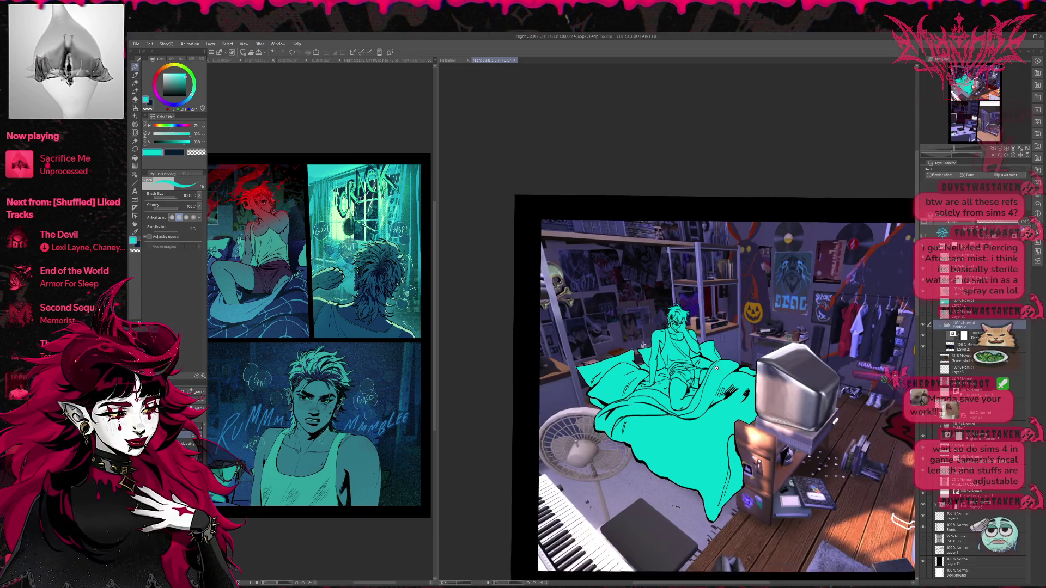
{"action": "scroll", "coordinate": [882, 209], "scroll_direction": "down", "scroll_amount": 3}
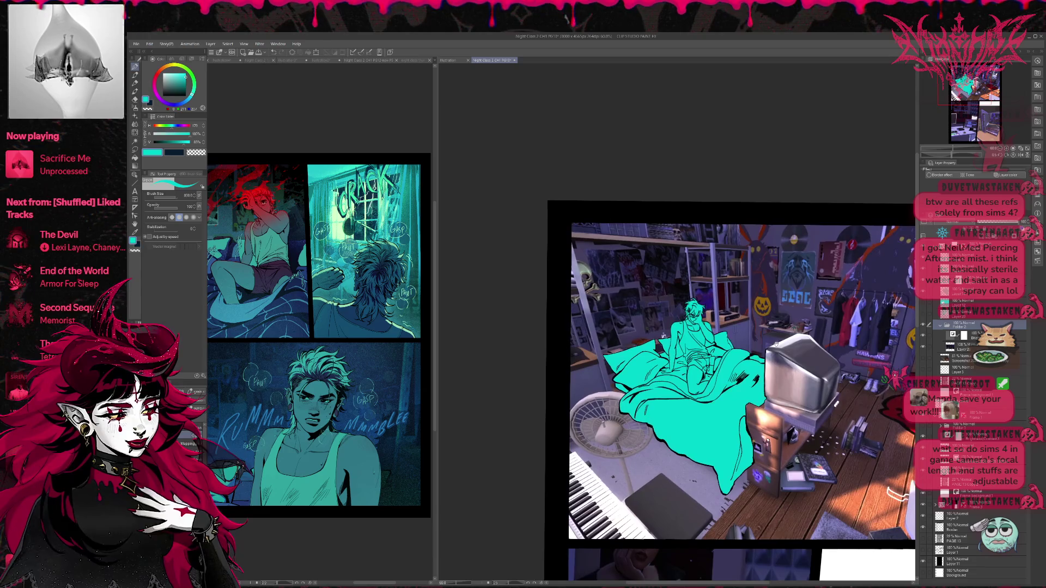
{"action": "left_click_drag", "start_coordinate": [774, 340], "coordinate": [777, 337]}
{"action": "scroll", "coordinate": [672, 372], "scroll_direction": "up", "scroll_amount": 5}
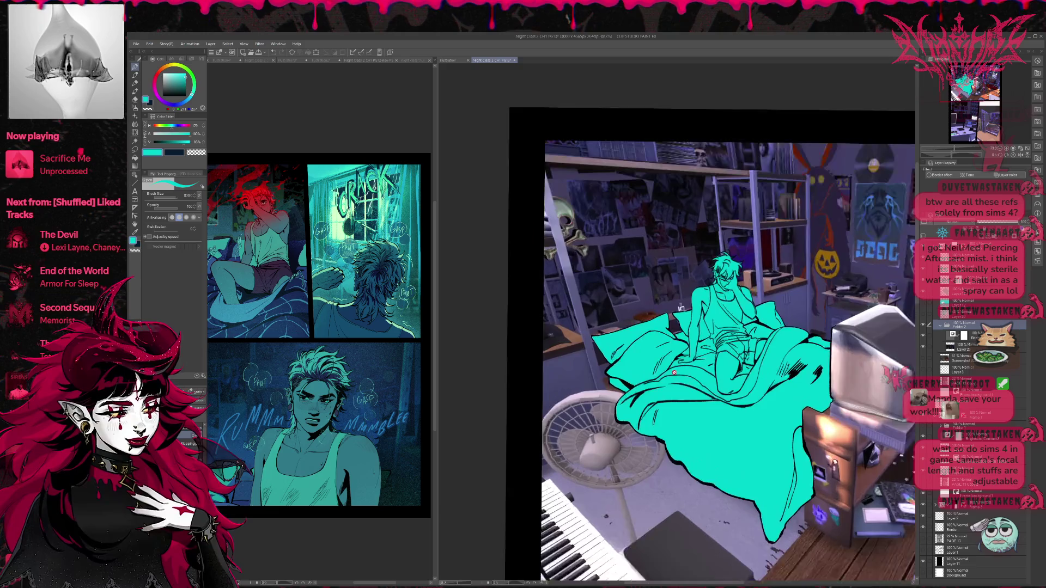
{"action": "scroll", "coordinate": [671, 372], "scroll_direction": "up", "scroll_amount": 2}
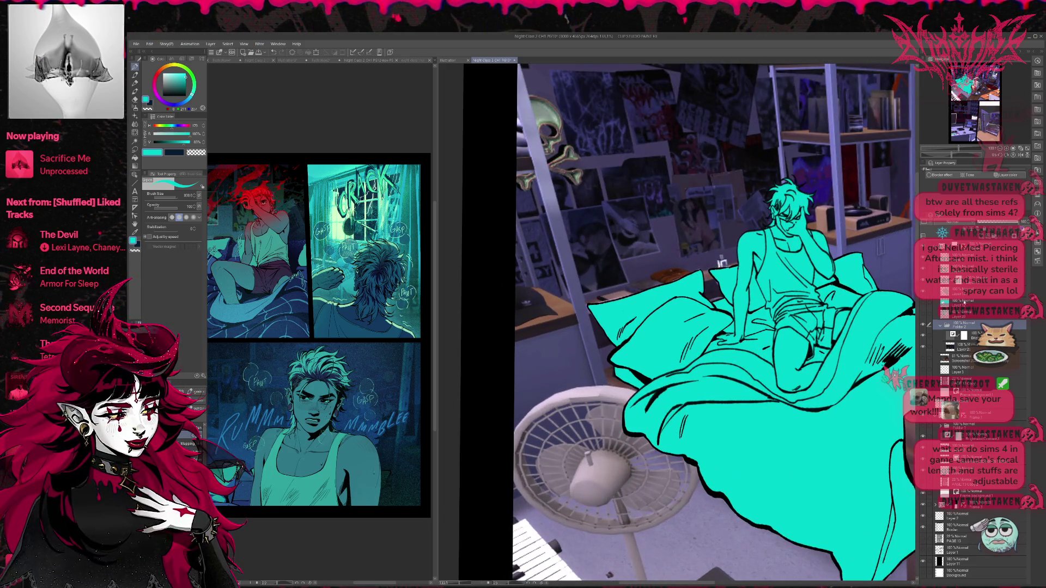
{"action": "left_click", "coordinate": [958, 292]}
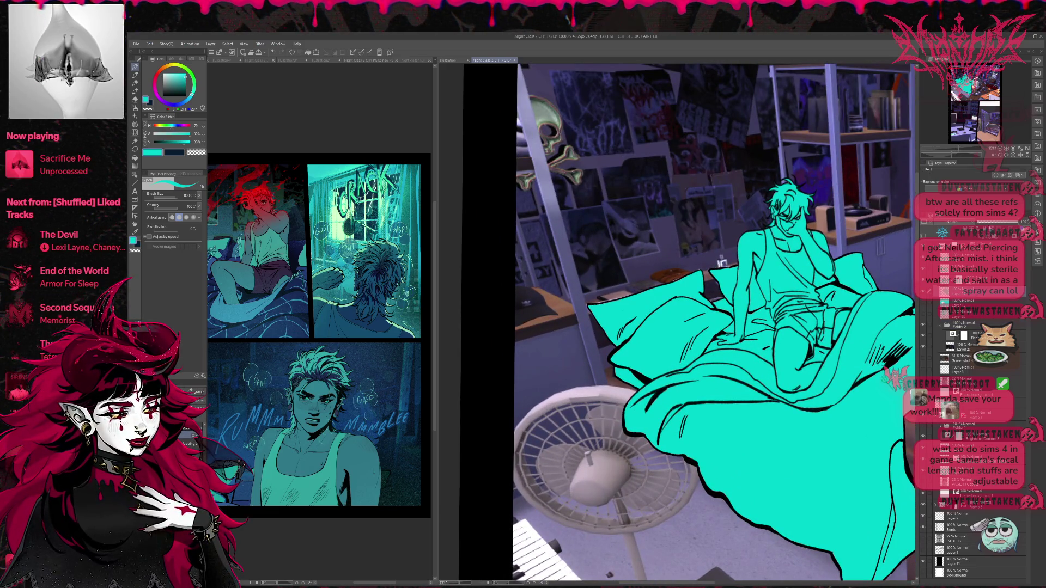
{"action": "left_click", "coordinate": [989, 224]}
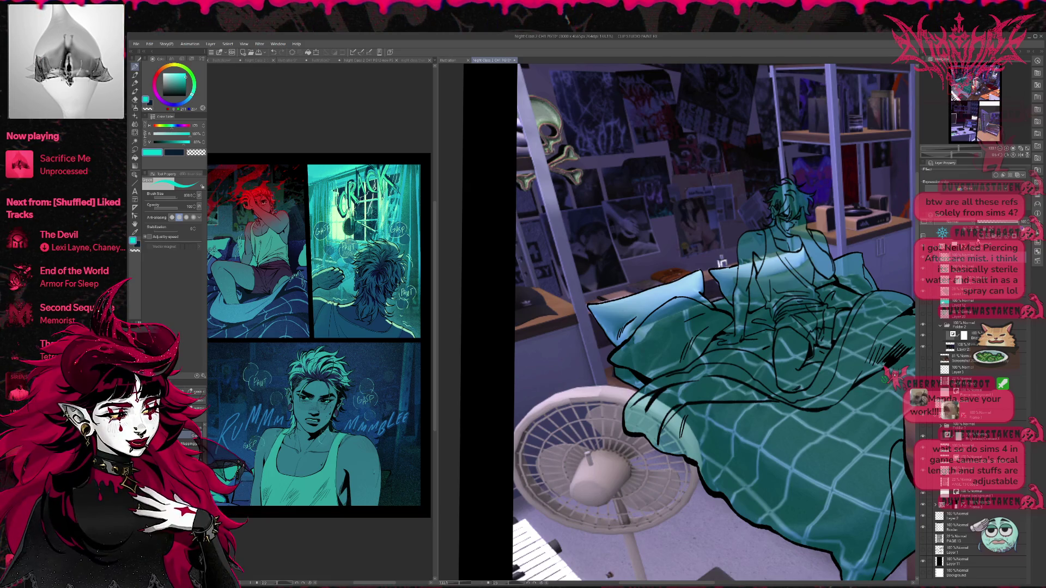
- Ink black strokes along the blanket edge, then hide the figure's line art
{"action": "scroll", "coordinate": [779, 305], "scroll_direction": "up", "scroll_amount": 2}
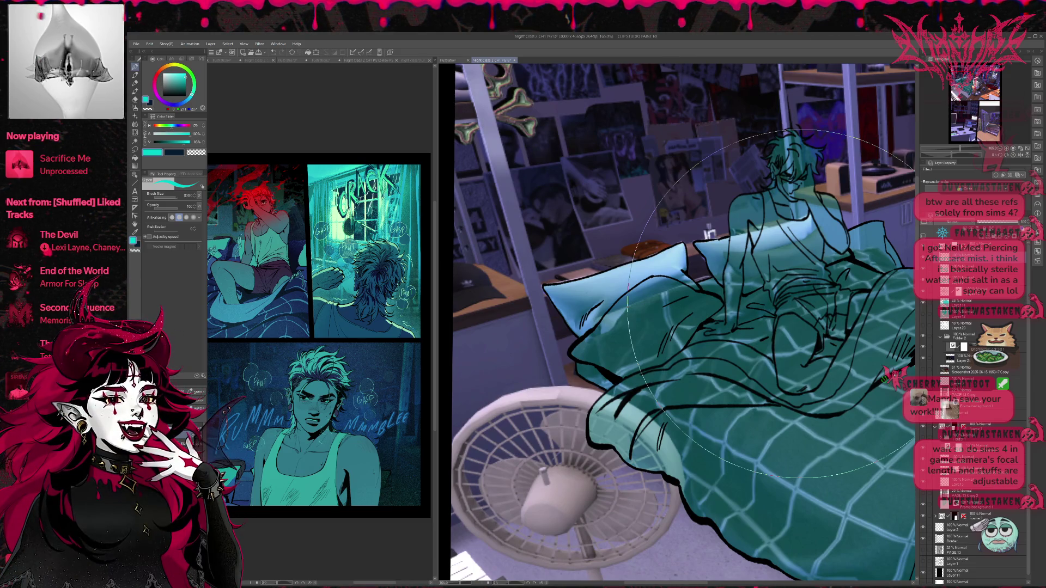
{"action": "left_click", "coordinate": [790, 304], "text": "alt"}
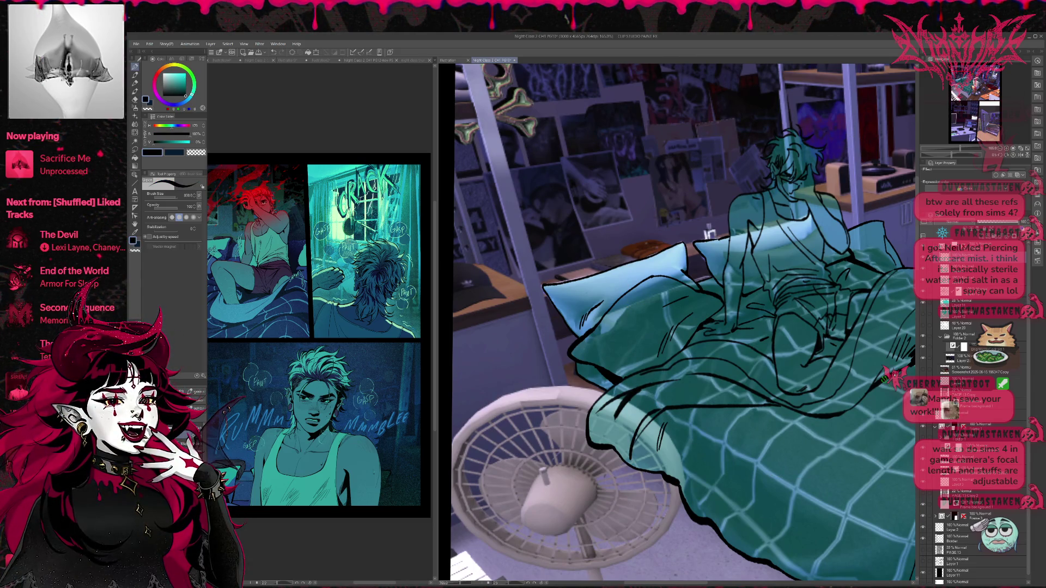
{"action": "scroll", "coordinate": [527, 361], "scroll_direction": "down", "scroll_amount": 2}
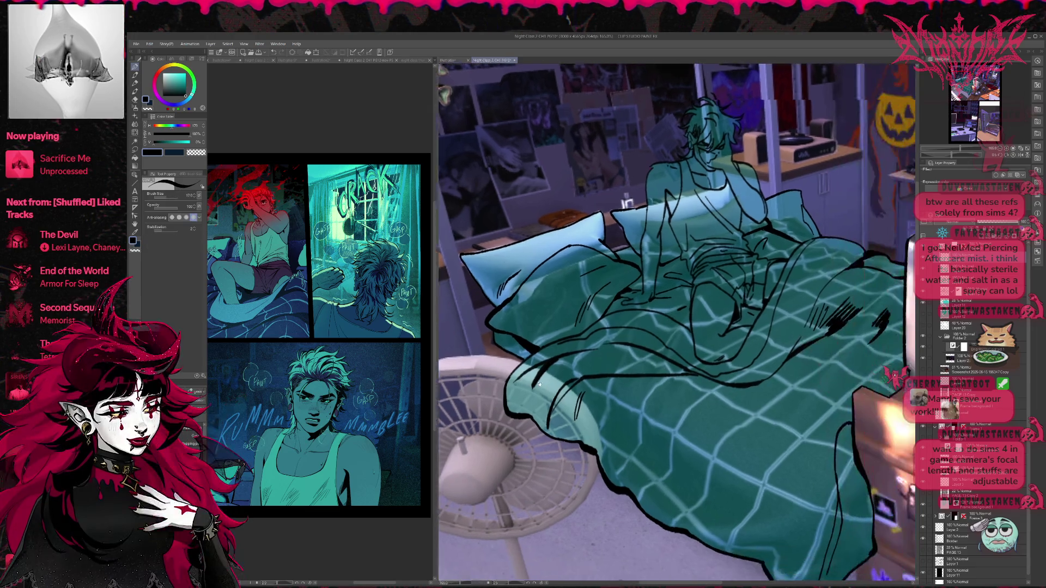
{"action": "left_click_drag", "start_coordinate": [534, 367], "coordinate": [577, 401]}
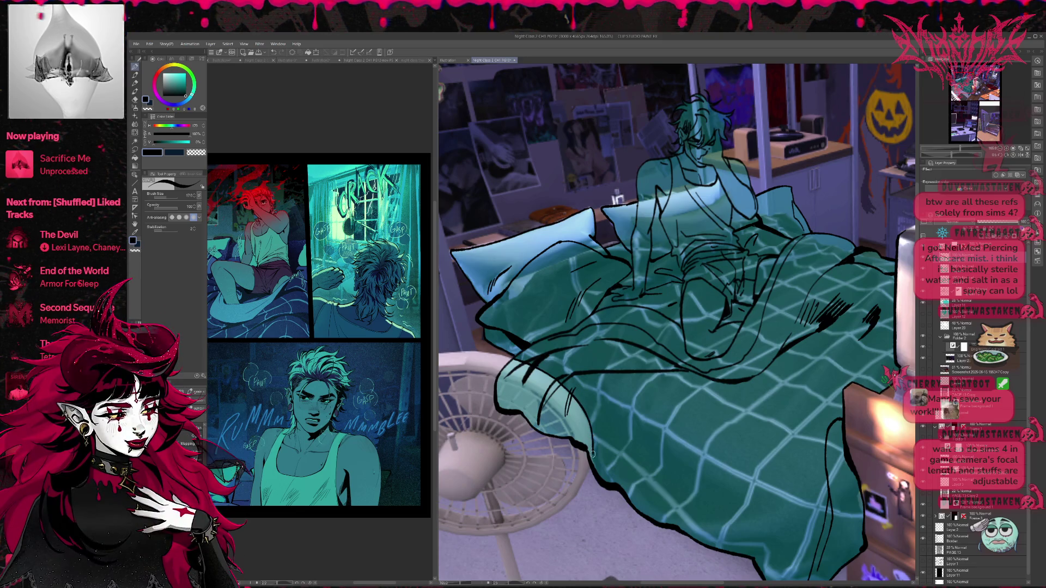
{"action": "scroll", "coordinate": [577, 436], "scroll_direction": "up", "scroll_amount": 1}
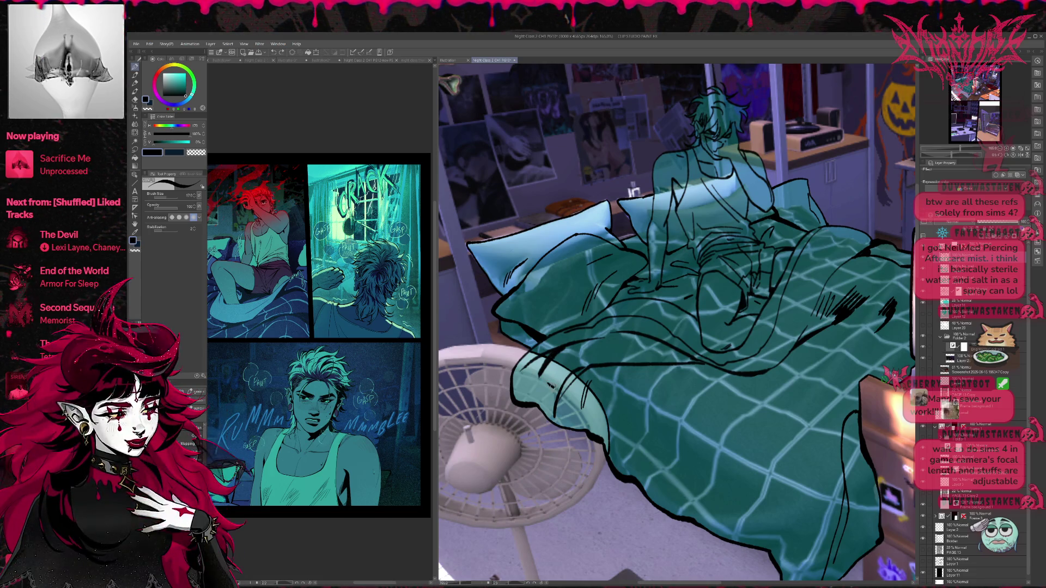
{"action": "left_click_drag", "start_coordinate": [554, 393], "coordinate": [560, 406]}
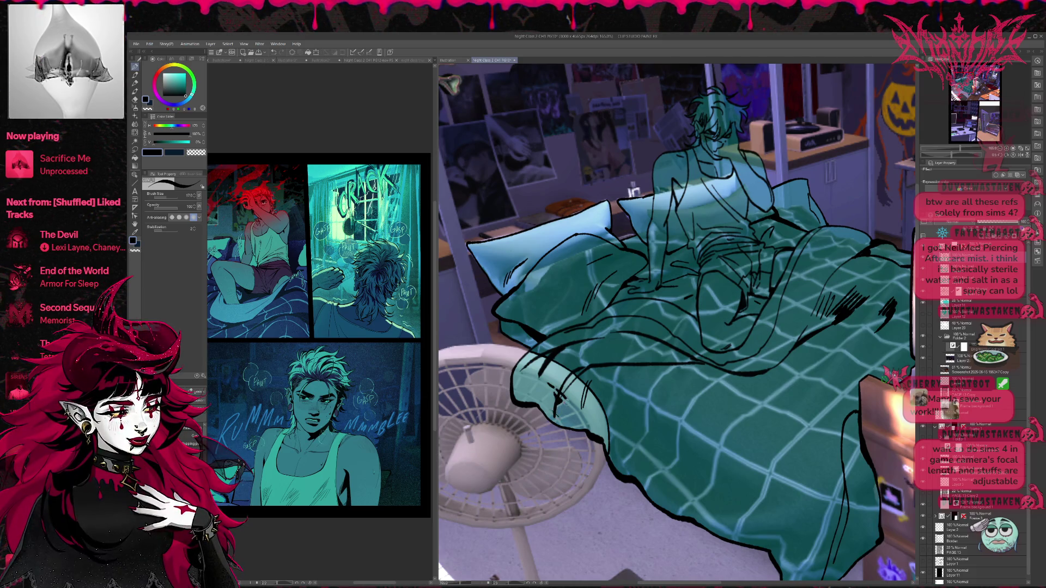
{"action": "key", "text": "ctrl+z"}
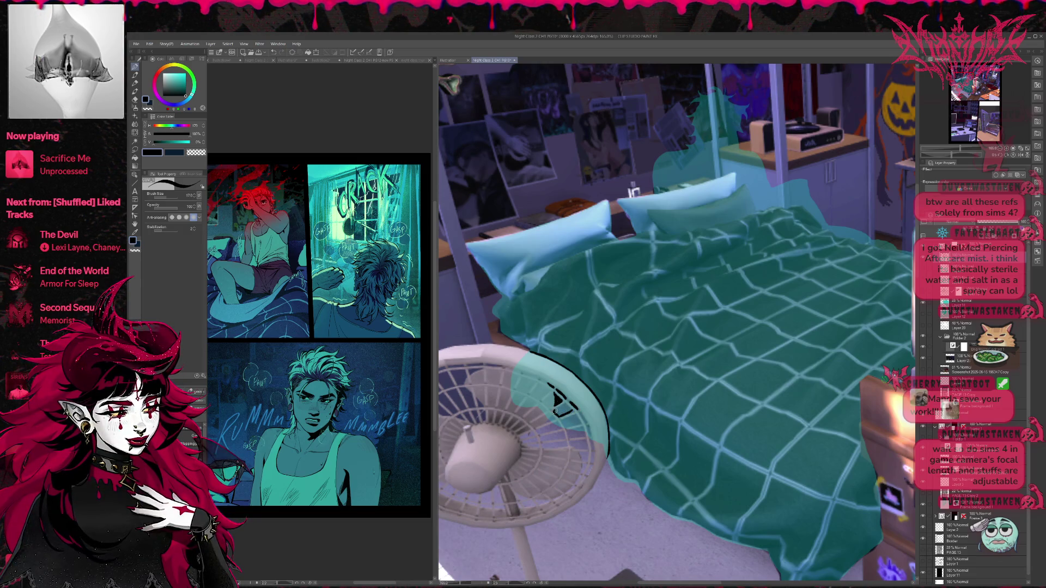
- Darken and thicken the black ink on the fan's rim edge
{"action": "key", "text": "e"}
{"action": "key", "text": "p"}
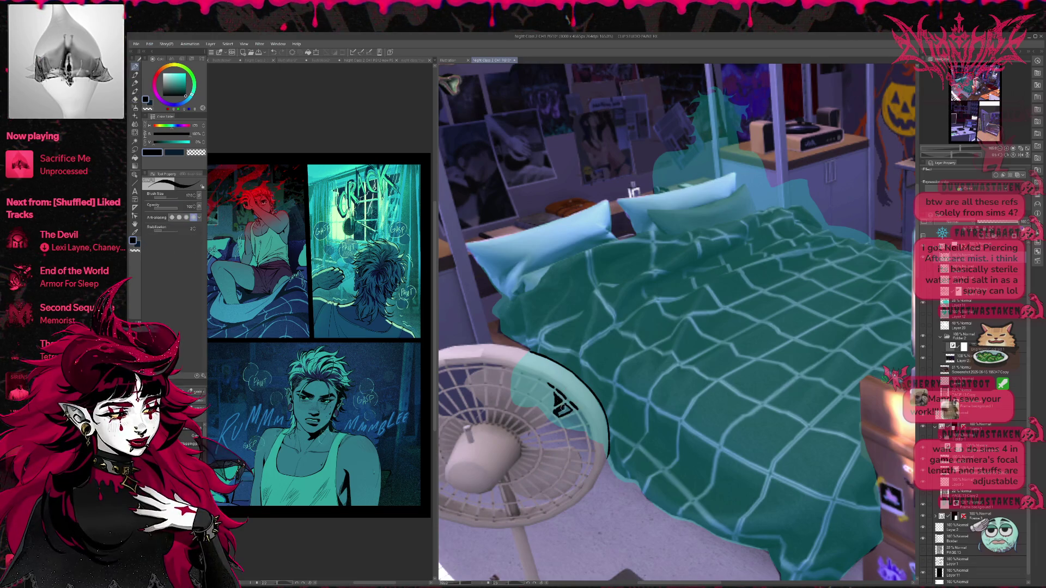
{"action": "key", "text": "e"}
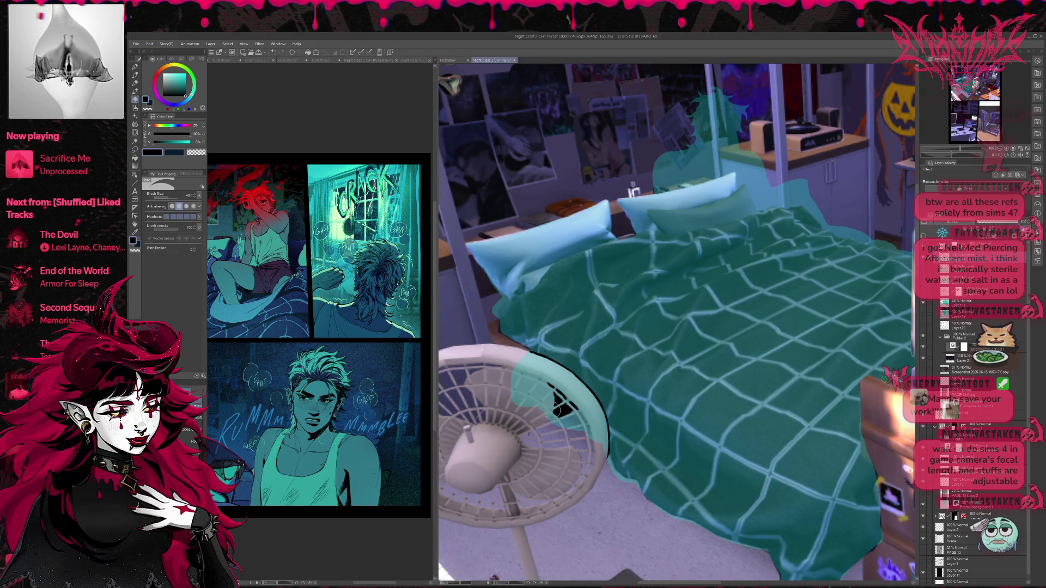
{"action": "key", "text": "p"}
{"action": "left_click_drag", "start_coordinate": [563, 428], "coordinate": [575, 421]}
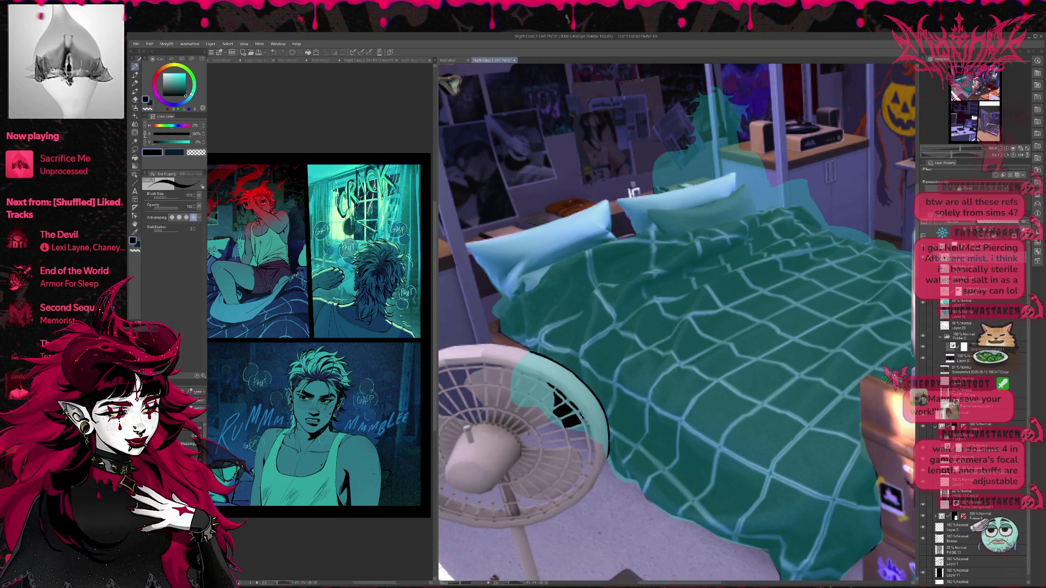
{"action": "key", "text": "e"}
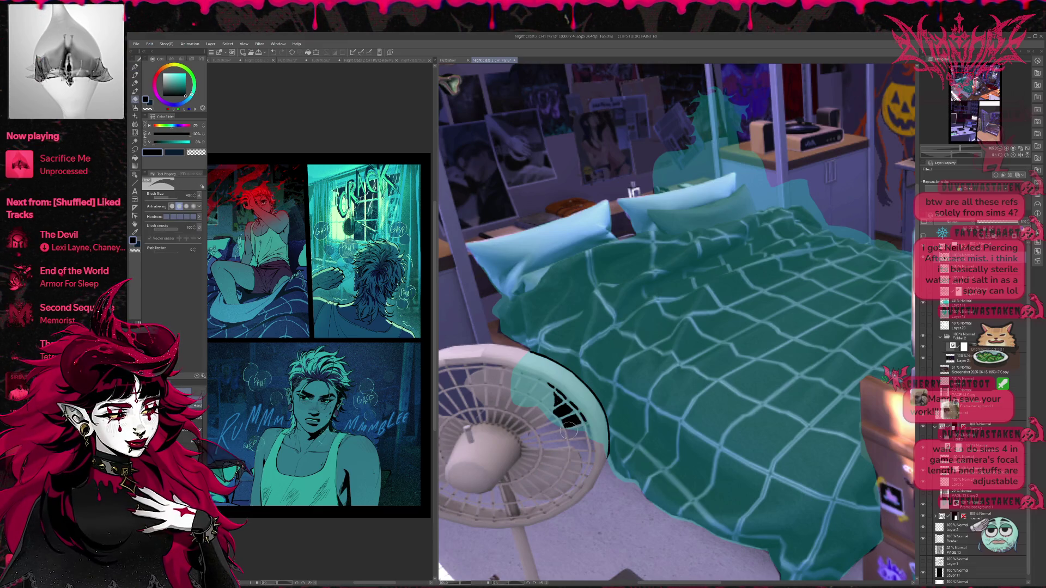
{"action": "key", "text": "p"}
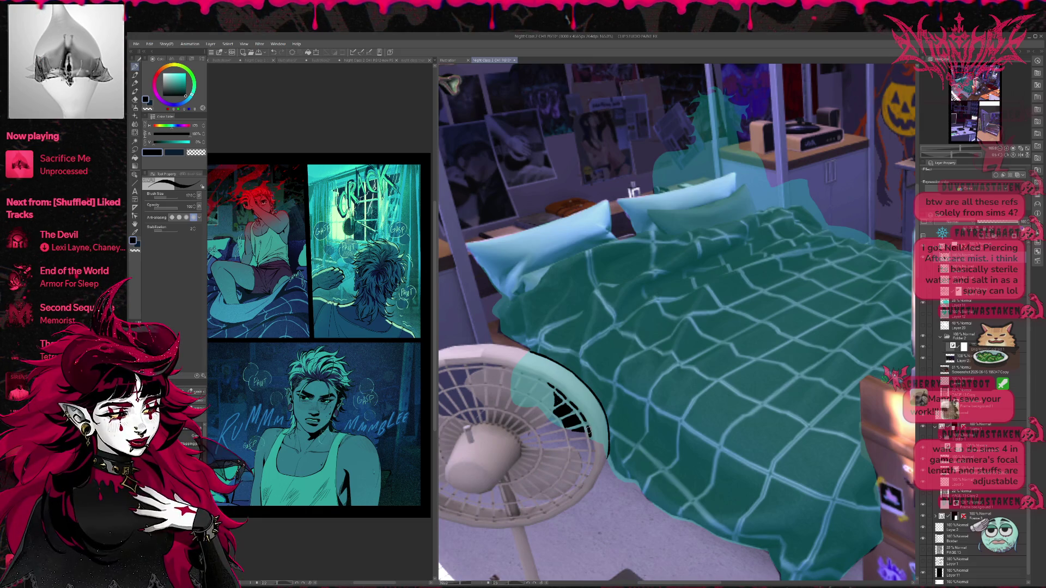
- Shrink the eraser to 12, keep refining the rim, and select the area around it
{"action": "key", "text": "e"}
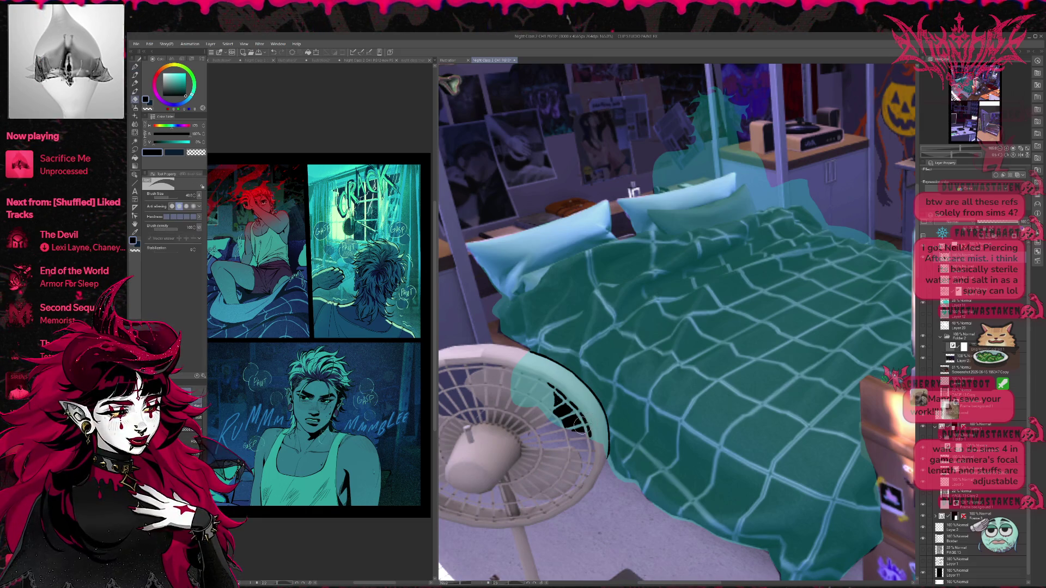
{"action": "key", "text": "bracketleft"}
{"action": "key", "text": "bracketleft"}
{"action": "key", "text": "bracketleft"}
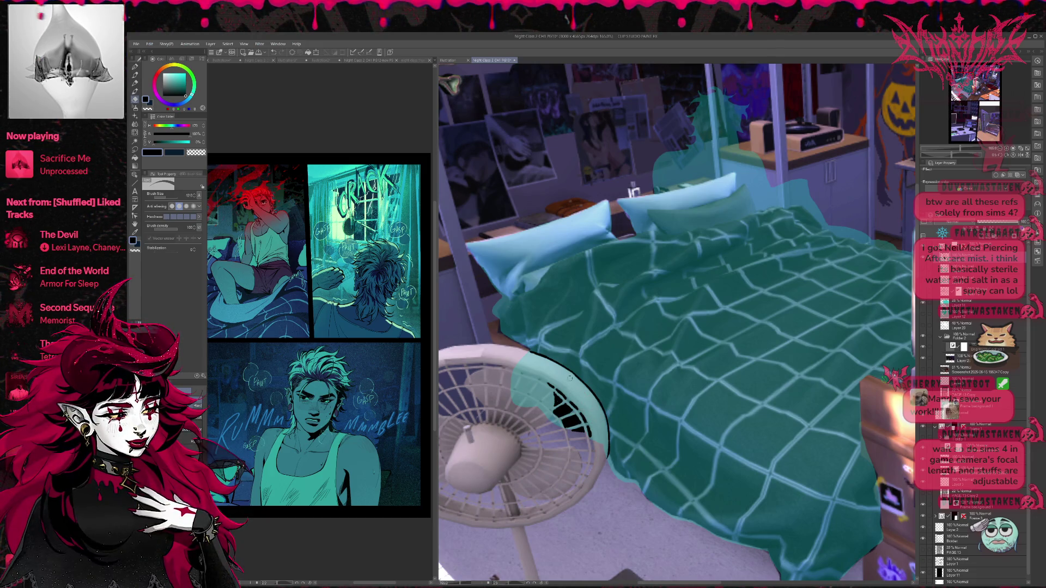
{"action": "key", "text": "p"}
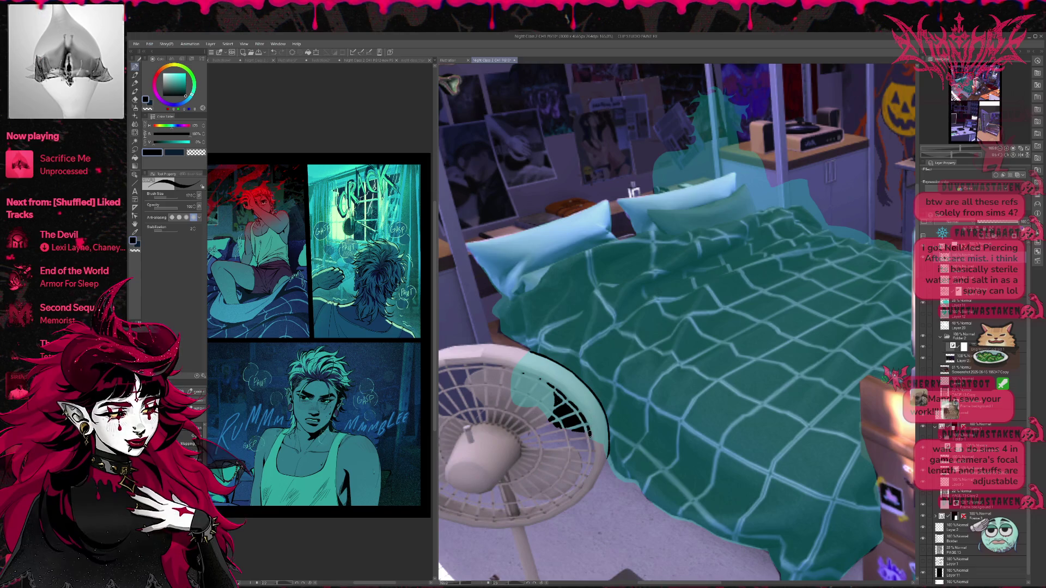
{"action": "key", "text": "e"}
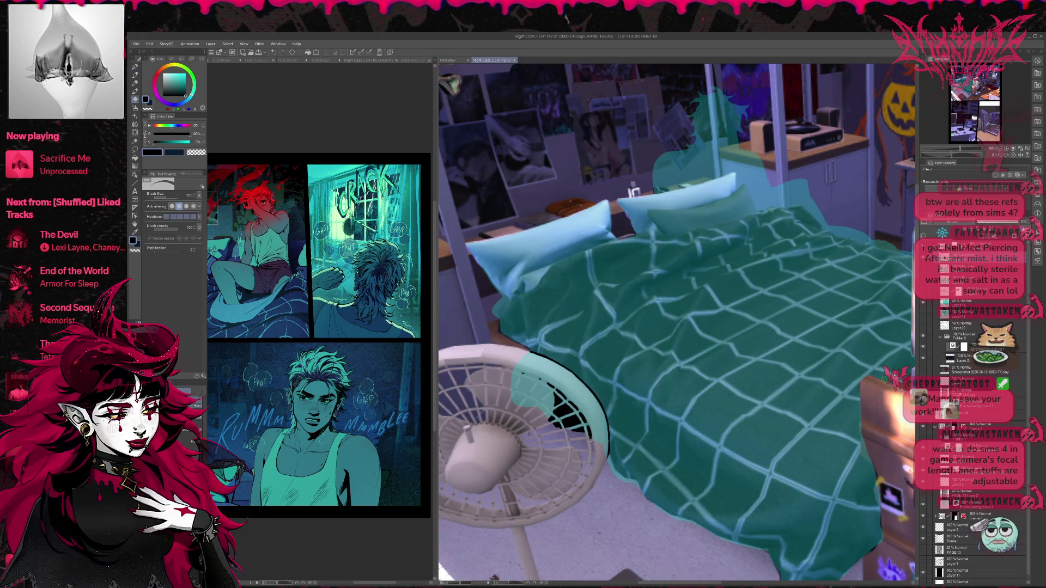
{"action": "key", "text": "p"}
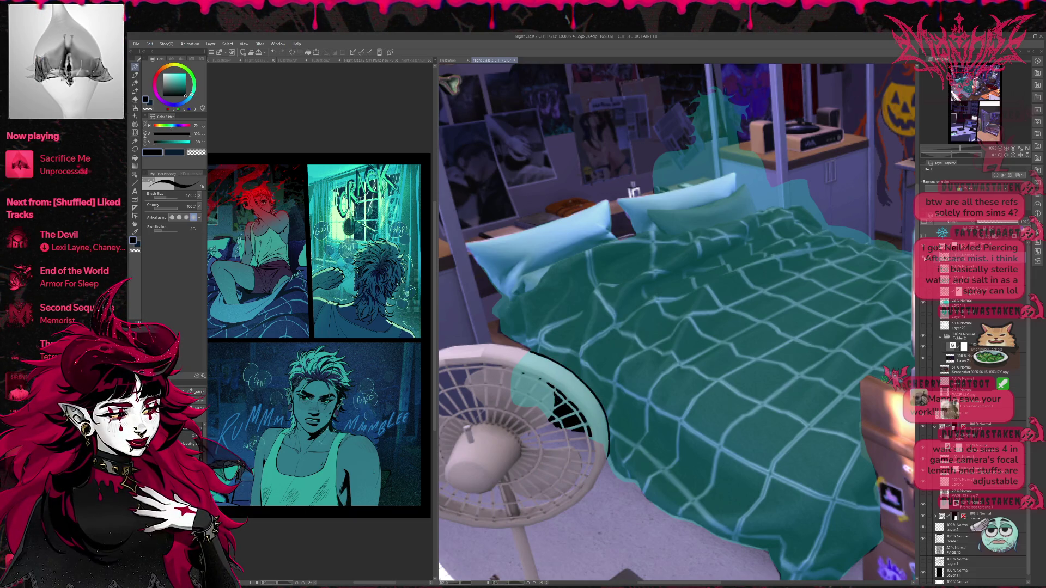
{"action": "left_click_drag", "start_coordinate": [607, 448], "coordinate": [608, 453]}
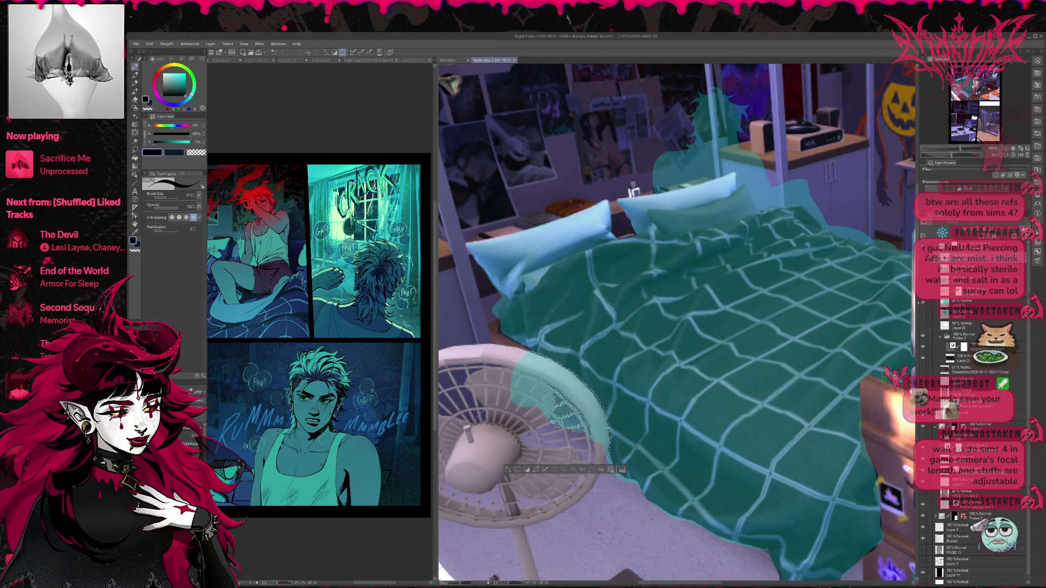
- Erase the teal patch inside the fan selection with a 60px eraser, then deselect
{"action": "left_click", "coordinate": [958, 303]}
{"action": "key", "text": "e"}
{"action": "key", "text": "bracketleft"}
{"action": "key", "text": "bracketleft"}
{"action": "key", "text": "bracketleft"}
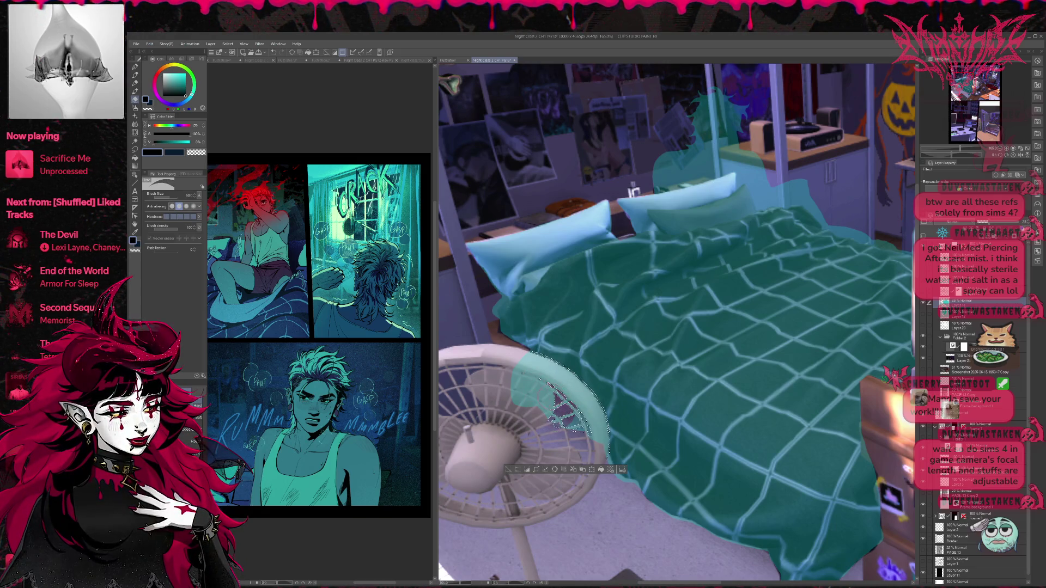
{"action": "left_click_drag", "start_coordinate": [555, 403], "coordinate": [576, 428]}
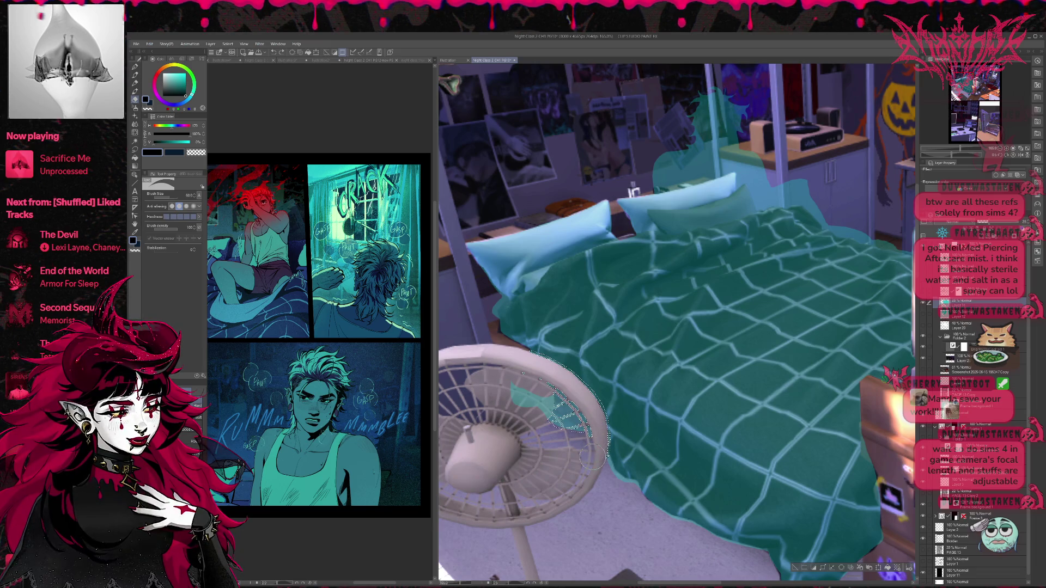
{"action": "key", "text": "ctrl+d"}
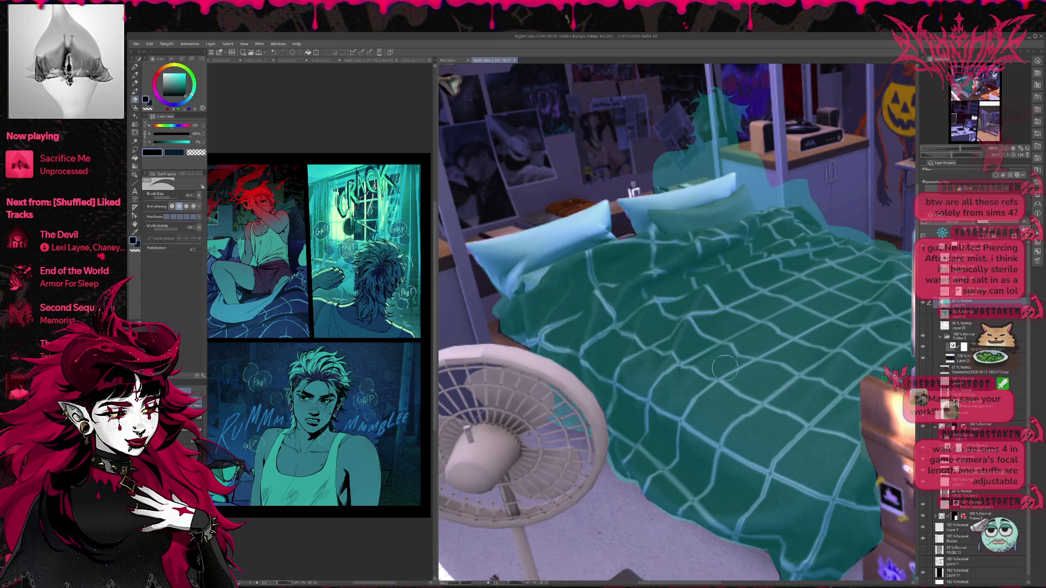
- Show the figure's line art again and rework the linework where the fan edge meets the bed
{"action": "scroll", "coordinate": [719, 366], "scroll_direction": "down", "scroll_amount": 2}
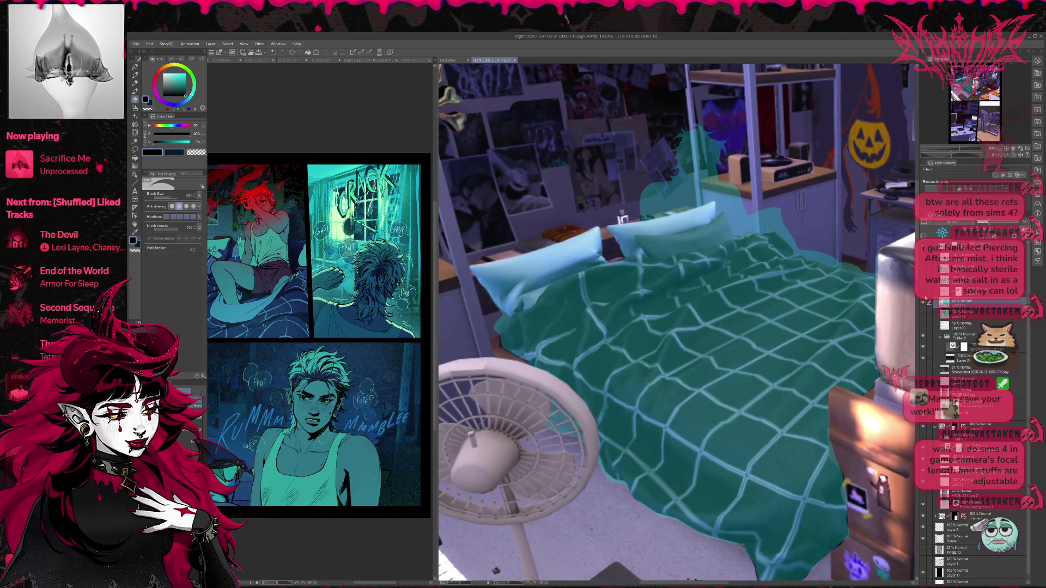
{"action": "left_click", "coordinate": [925, 294]}
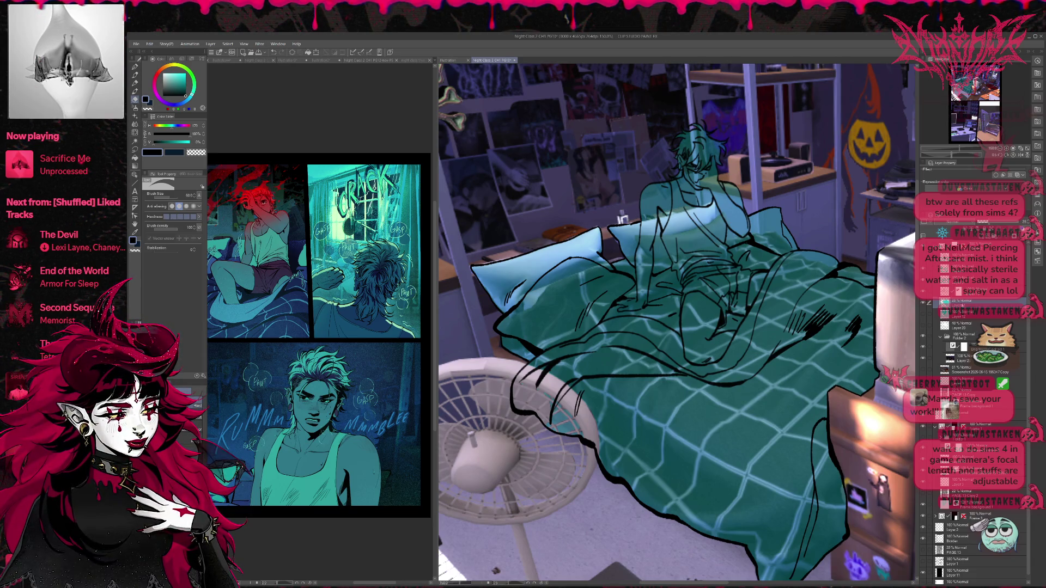
{"action": "left_click", "coordinate": [961, 291]}
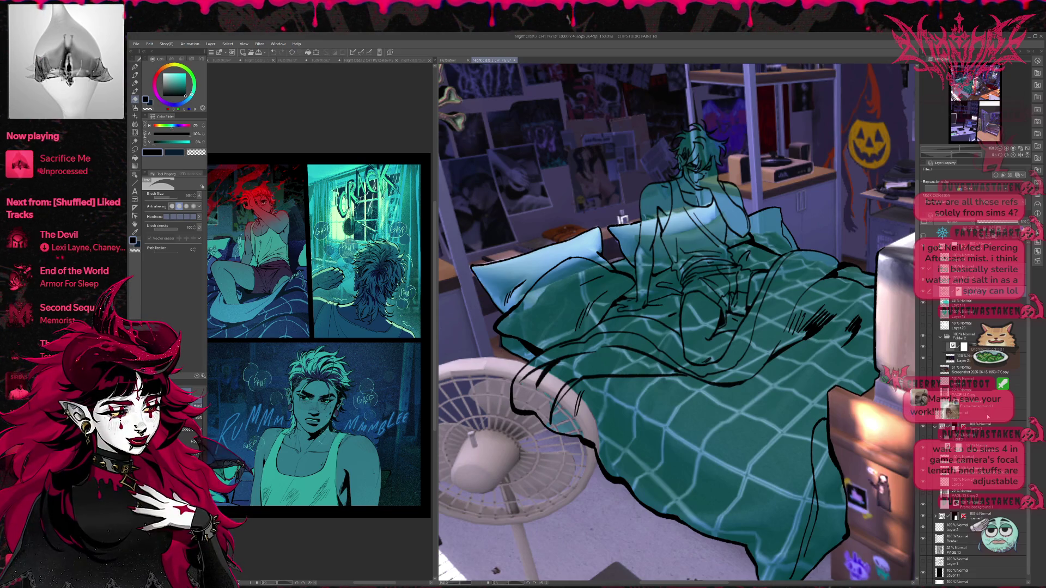
{"action": "scroll", "coordinate": [969, 436], "scroll_direction": "down", "scroll_amount": 2}
{"action": "left_click_drag", "start_coordinate": [539, 376], "coordinate": [588, 446]}
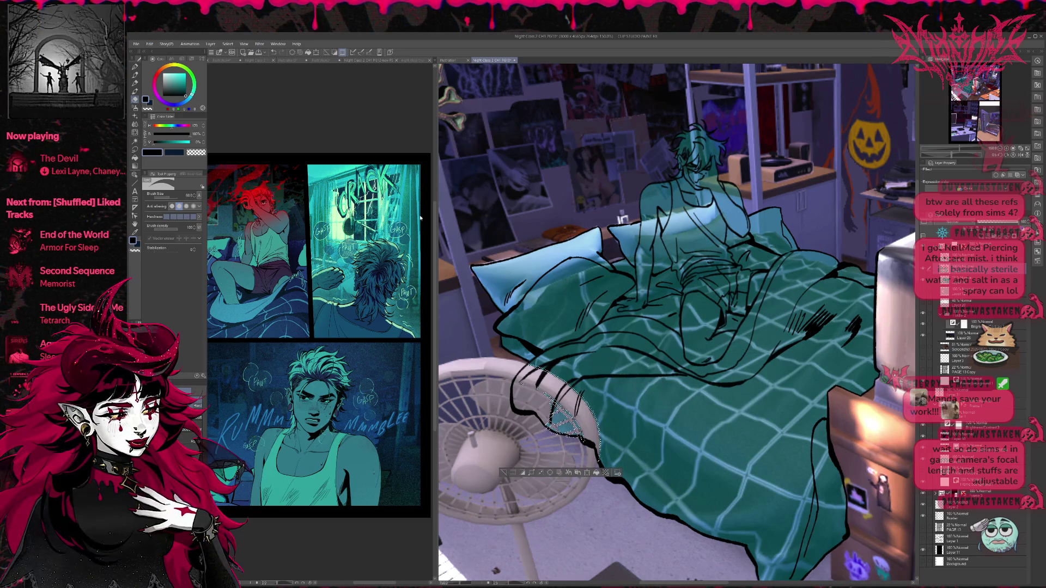
{"action": "left_click_drag", "start_coordinate": [502, 472], "coordinate": [793, 568]}
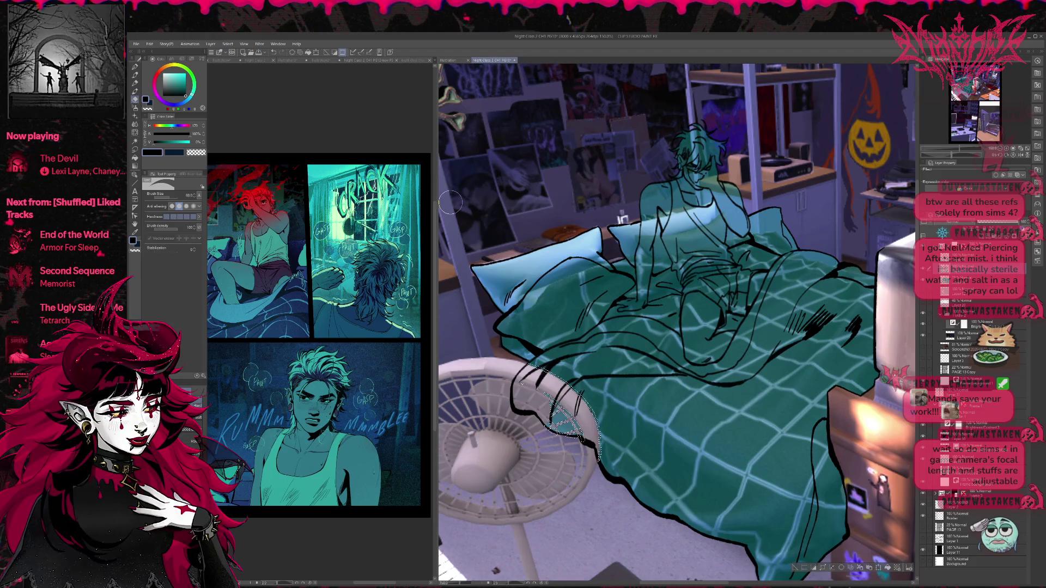
{"action": "mouse_move", "coordinate": [532, 336]}
{"action": "left_mouse_down"}
{"action": "mouse_move", "coordinate": [564, 417]}
{"action": "mouse_move", "coordinate": [572, 388]}
{"action": "mouse_move", "coordinate": [544, 425]}
{"action": "mouse_move", "coordinate": [522, 384]}
{"action": "mouse_move", "coordinate": [529, 370]}
{"action": "mouse_move", "coordinate": [559, 384]}
{"action": "mouse_move", "coordinate": [577, 405]}
{"action": "mouse_move", "coordinate": [586, 452]}
{"action": "mouse_move", "coordinate": [526, 401]}
{"action": "left_mouse_up"}
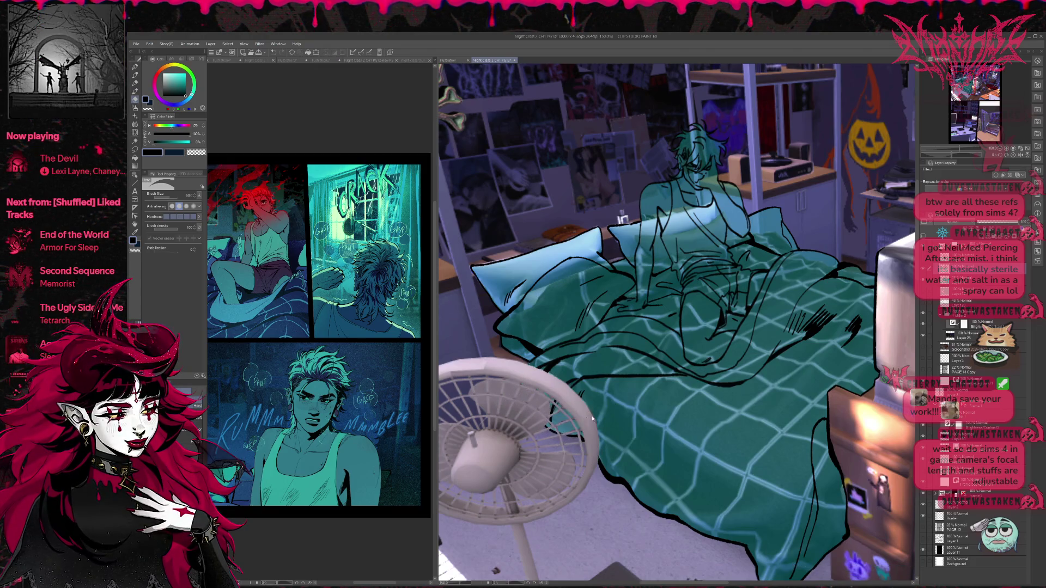
{"action": "scroll", "coordinate": [641, 421], "scroll_direction": "down", "scroll_amount": 4}
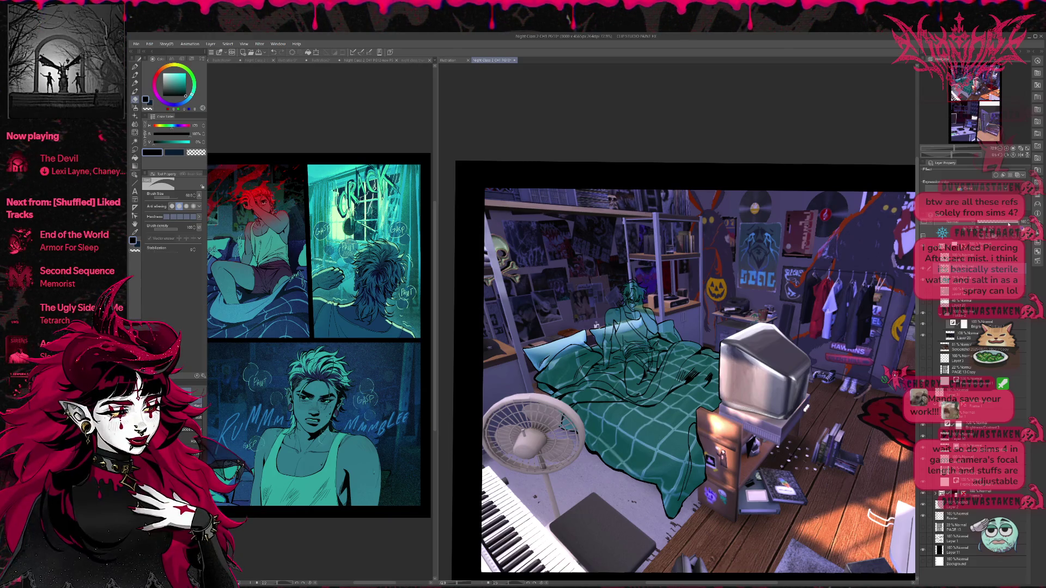
- Undo the room screenshot's brightening to restore the darker bedroom, then zoom out to the whole page
{"action": "left_click", "coordinate": [922, 280]}
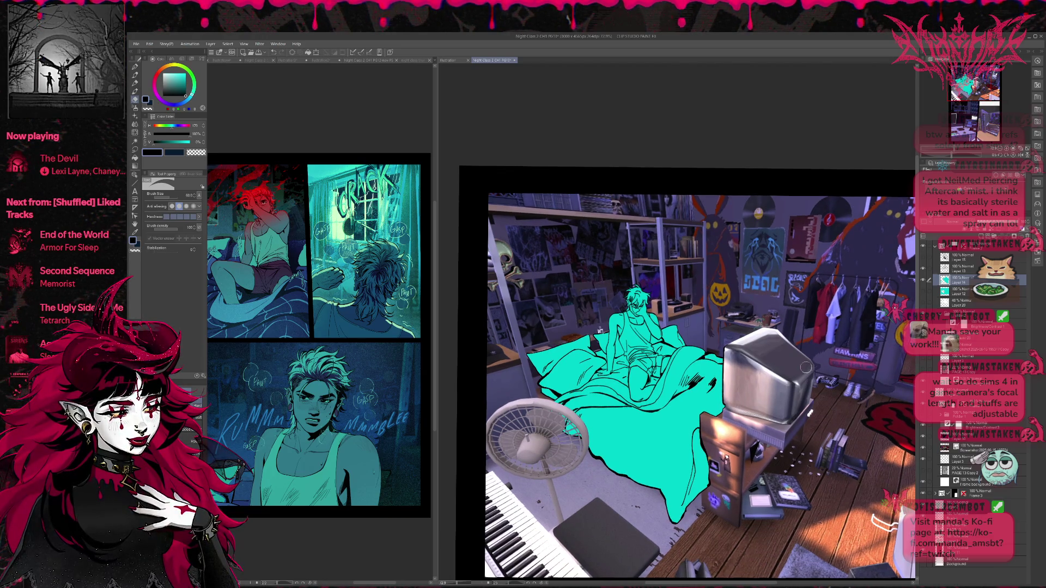
{"action": "scroll", "coordinate": [809, 368], "scroll_direction": "down", "scroll_amount": 1}
{"action": "left_click", "coordinate": [962, 314]}
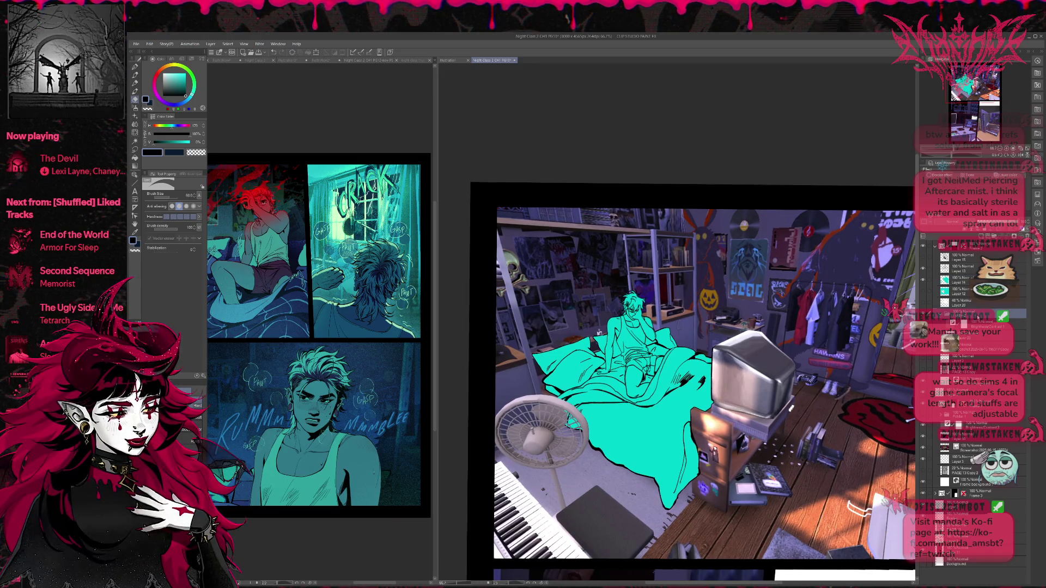
{"action": "scroll", "coordinate": [697, 381], "scroll_direction": "down", "scroll_amount": 3}
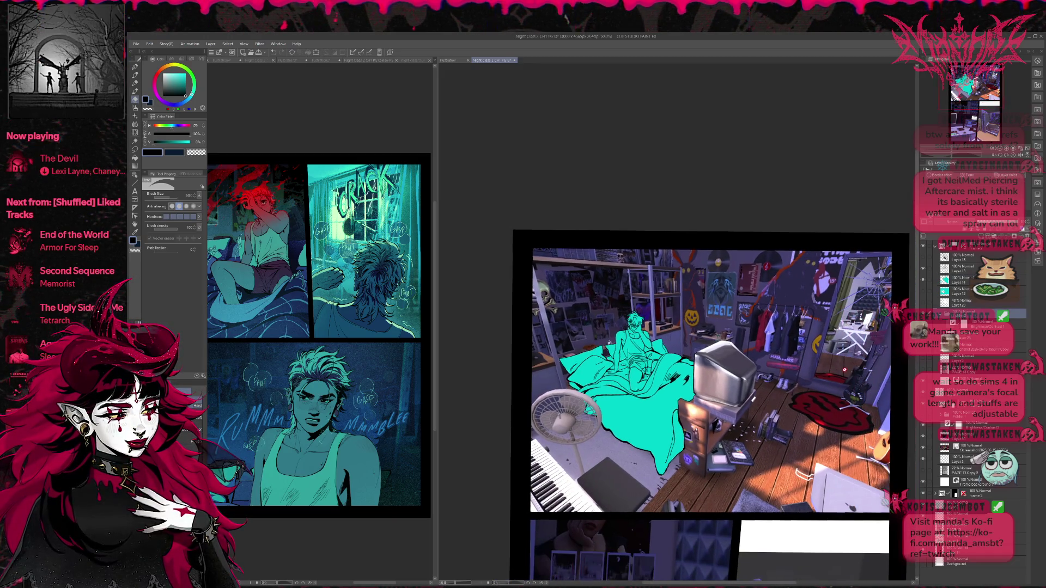
{"action": "left_click", "coordinate": [975, 336]}
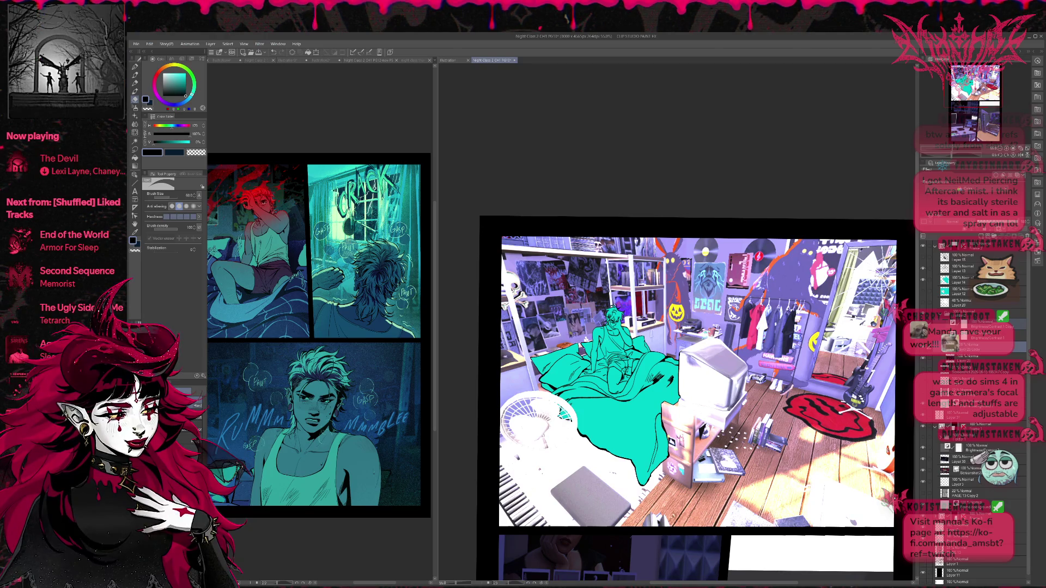
{"action": "key", "text": "ctrl+z"}
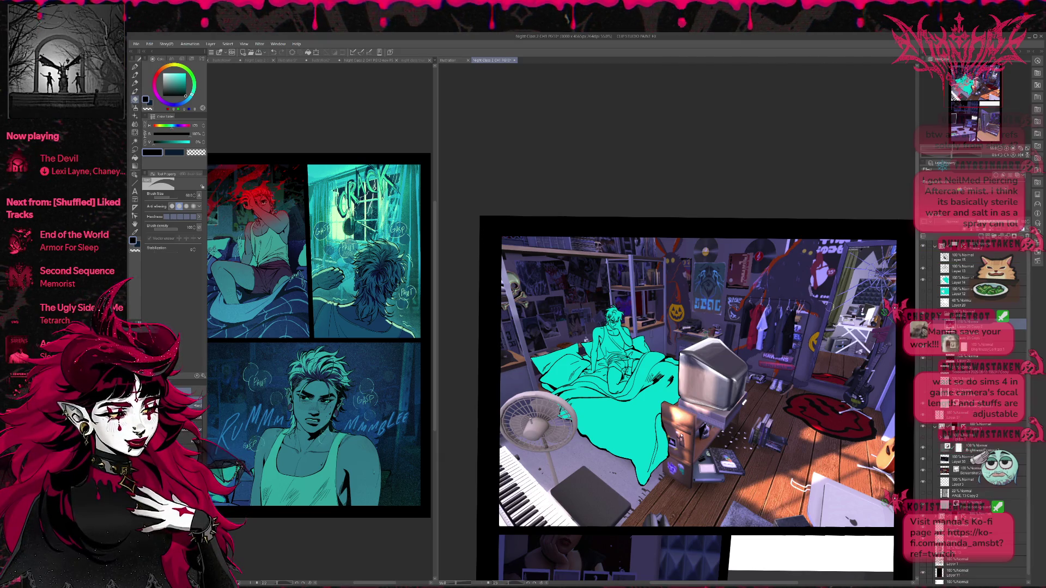
{"action": "key", "text": "ctrl+minus"}
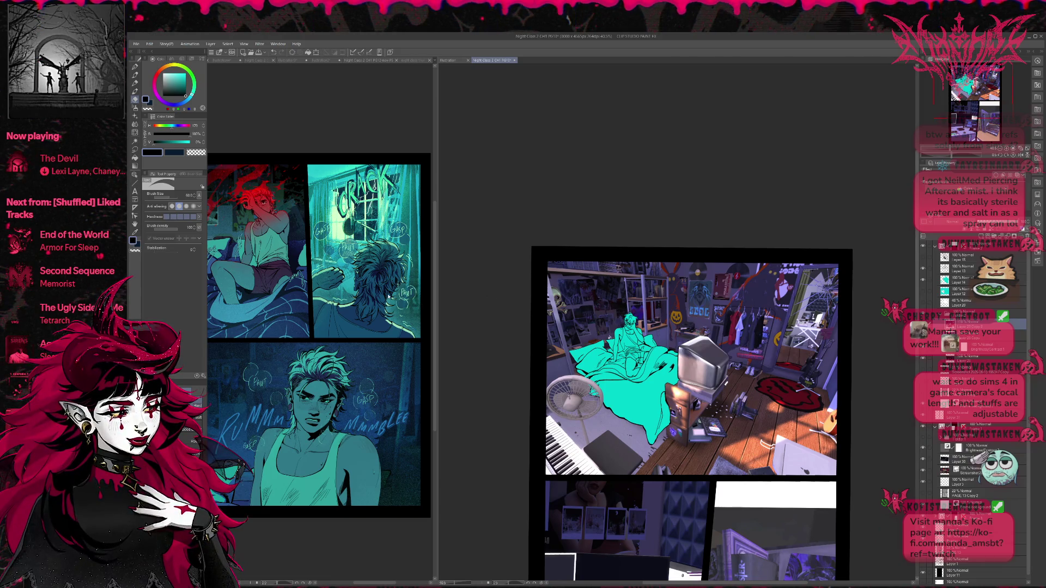
{"action": "scroll", "coordinate": [393, 284], "scroll_direction": "down", "scroll_amount": 2}
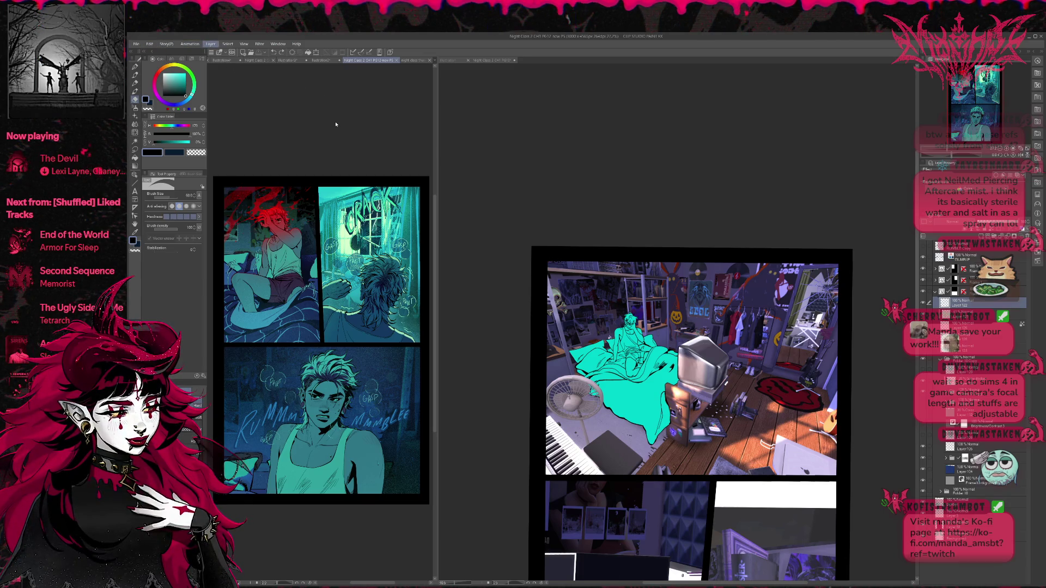
- Save the left comic page, then switch to the PG13 page and save it too
{"action": "key", "text": "ctrl+s"}
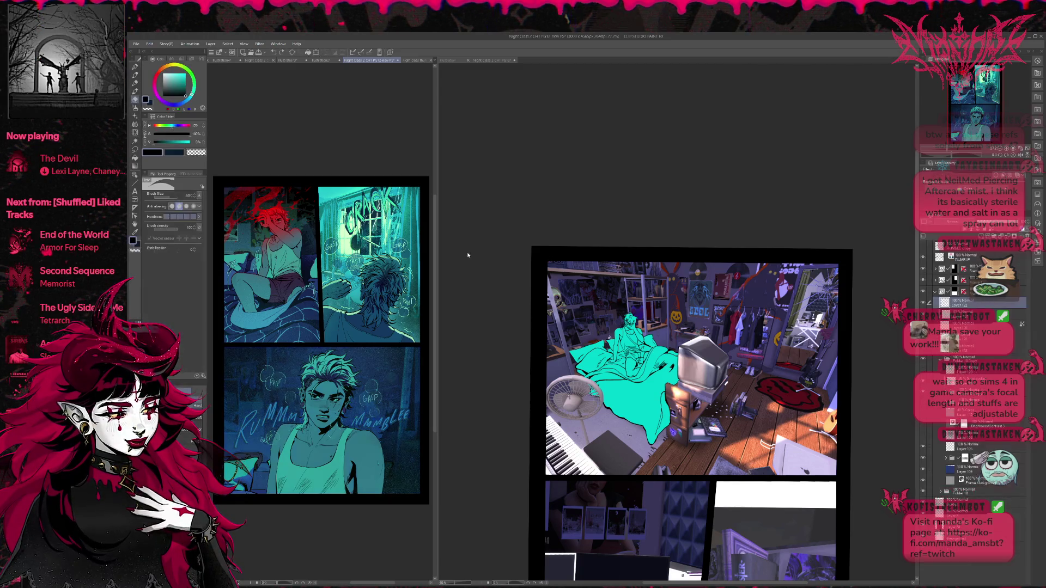
{"action": "key", "text": "ctrl+Tab"}
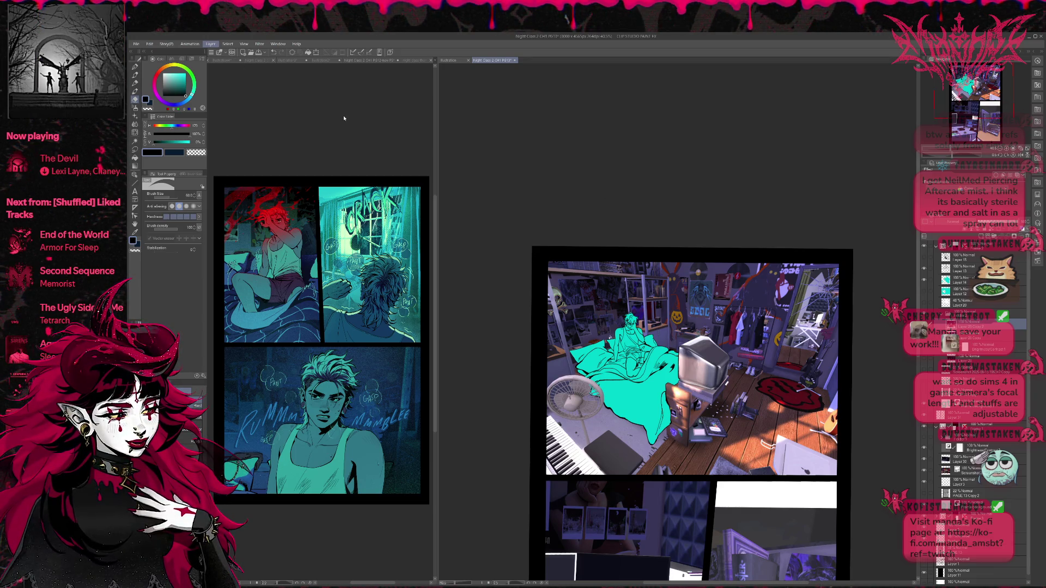
{"action": "key", "text": "ctrl+s"}
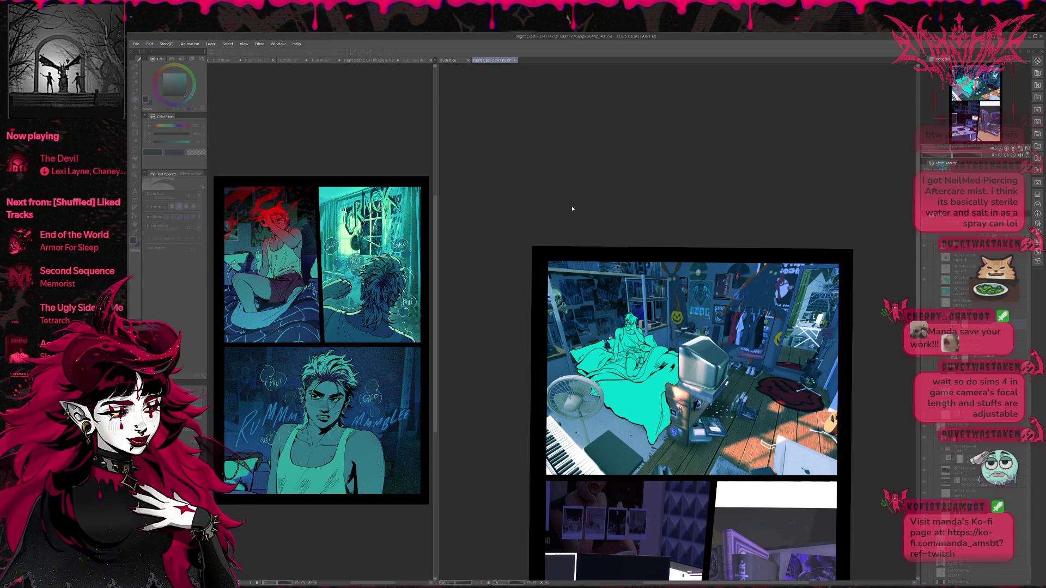
- Compare the tinted and untinted room with undo/redo, ending on the darker teal-blue tint
{"action": "key", "text": "ctrl+z"}
{"action": "key", "text": "ctrl+y"}
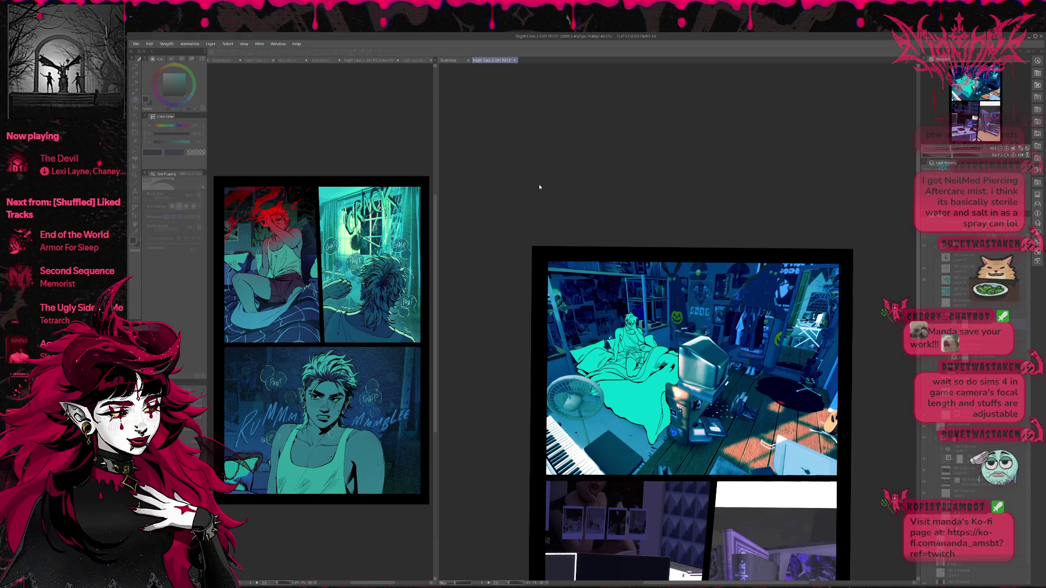
{"action": "key", "text": "ctrl+z"}
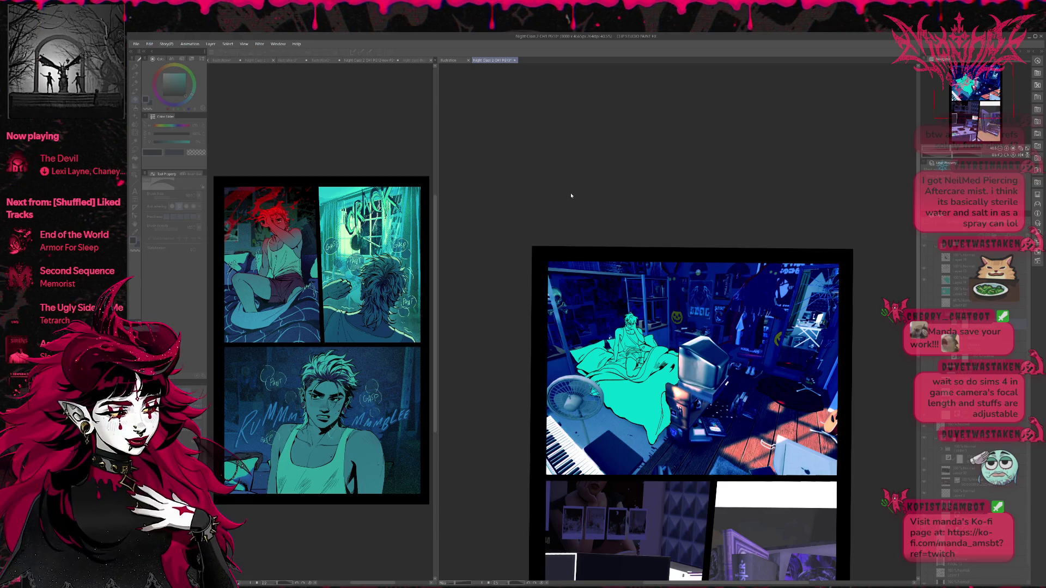
{"action": "key", "text": "ctrl+y"}
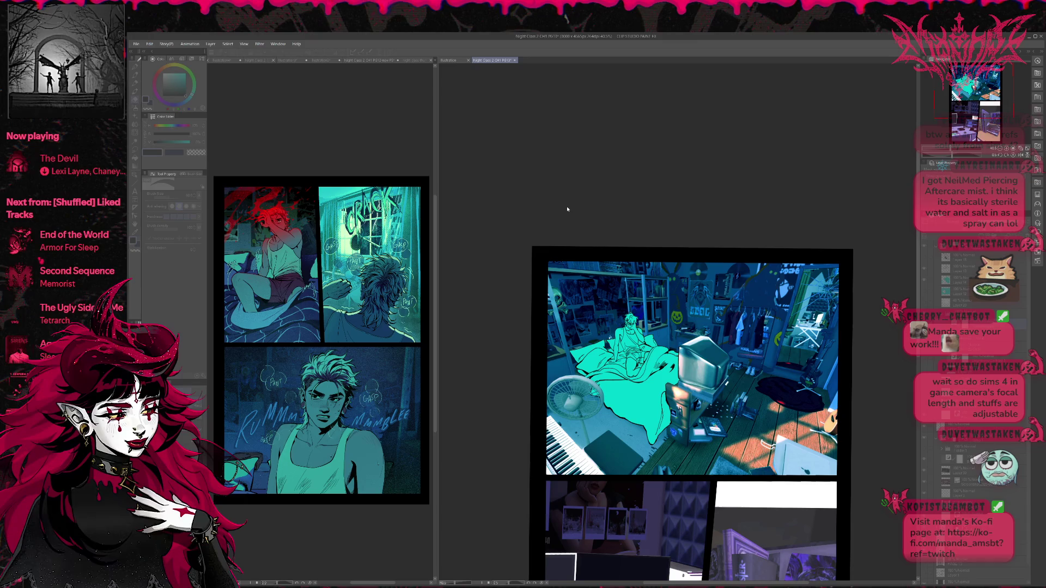
{"action": "key", "text": "ctrl+z"}
{"action": "key", "text": "ctrl+z"}
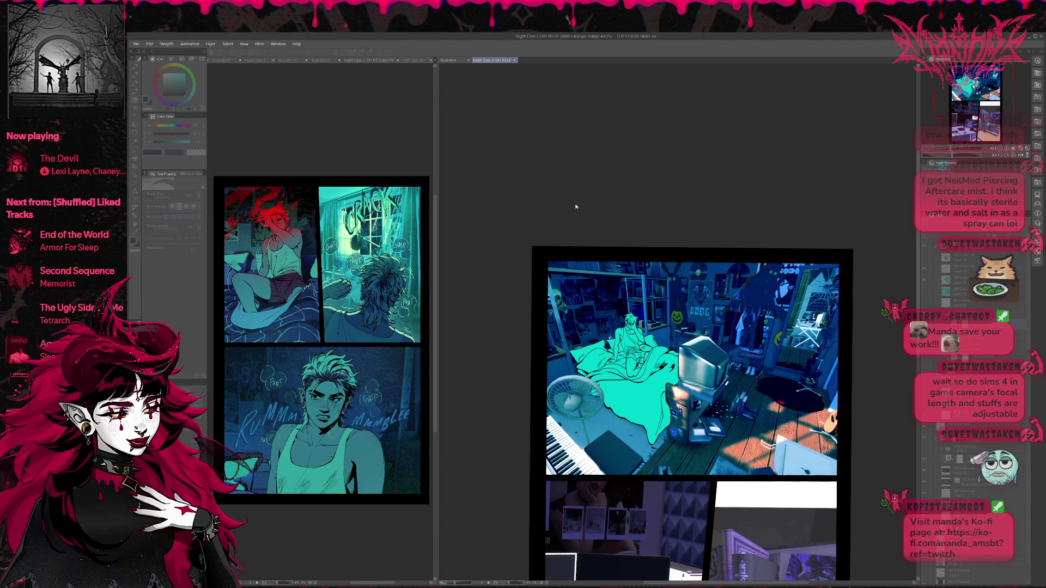
{"action": "key", "text": "ctrl+z"}
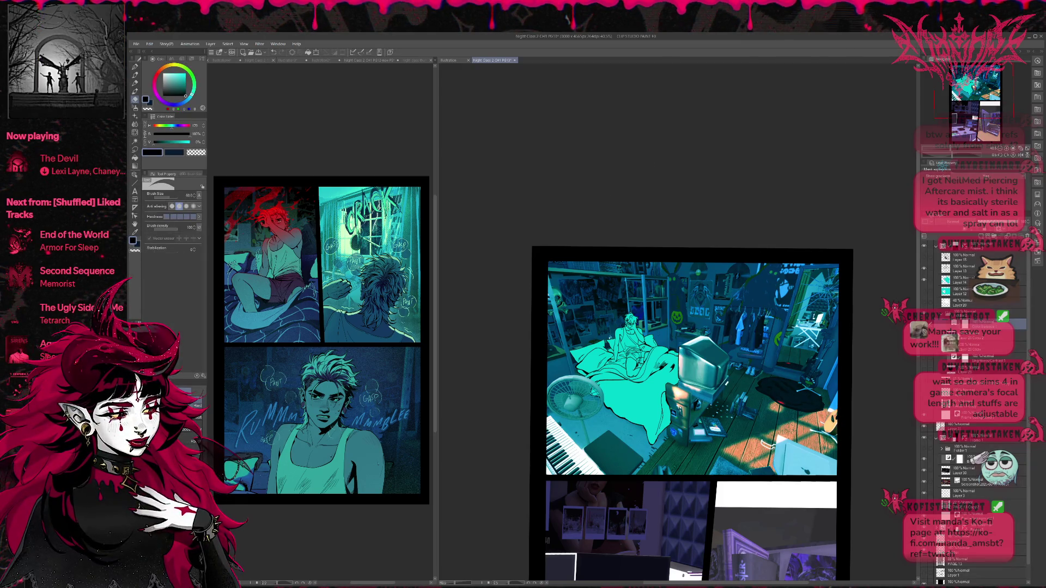
- Sample the room's dark blue and wash it across the panel with a 1200-size soft brush
{"action": "left_click", "coordinate": [752, 336], "text": "alt"}
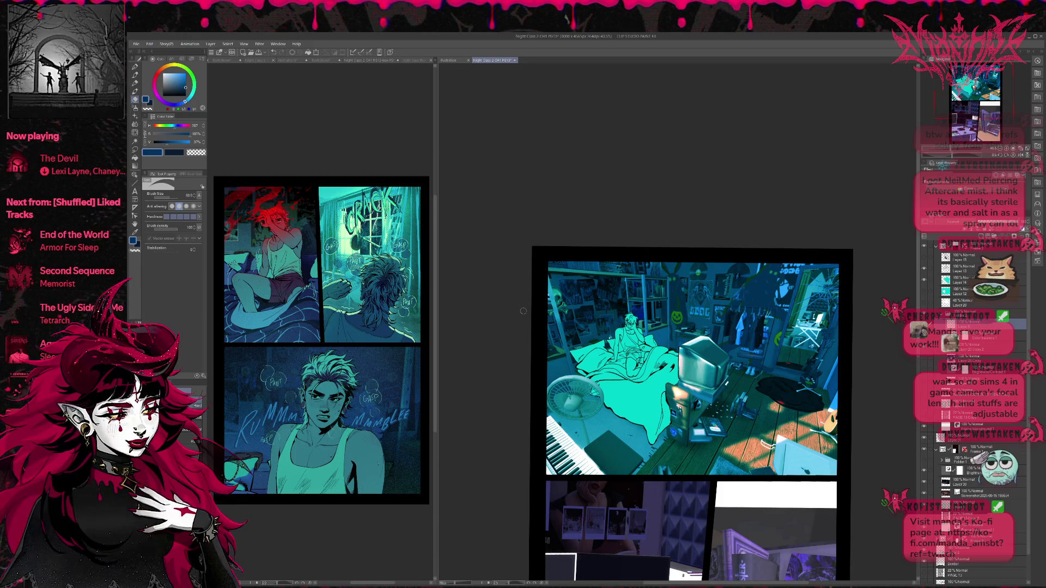
{"action": "left_click_drag", "start_coordinate": [577, 382], "coordinate": [659, 381]}
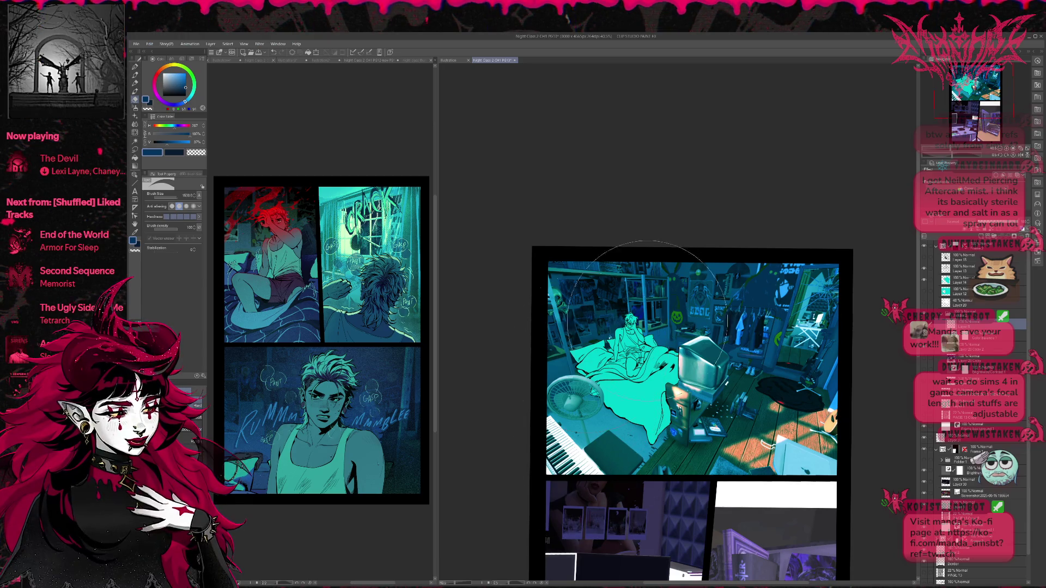
{"action": "left_click", "coordinate": [135, 66]}
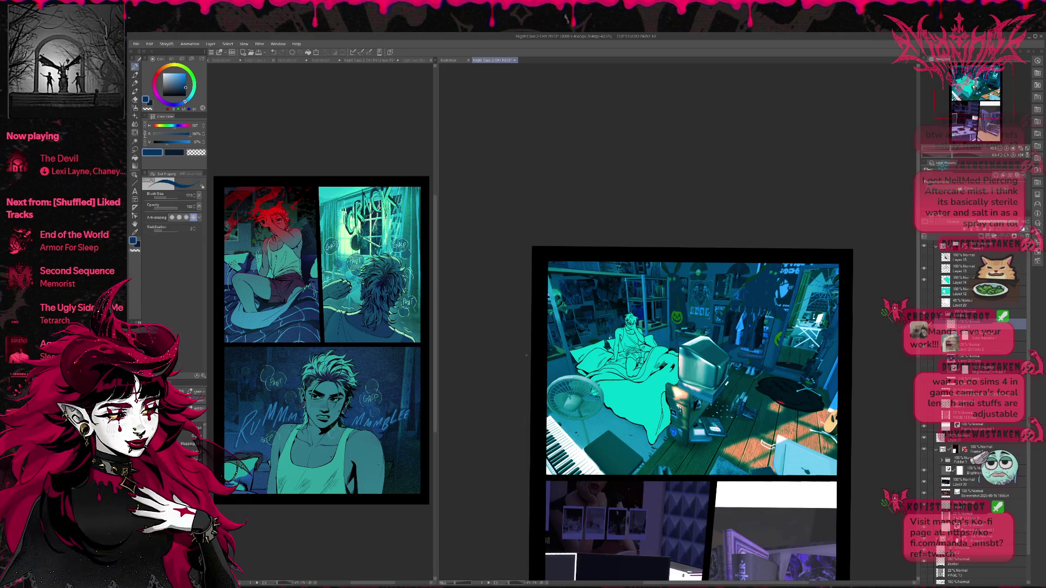
{"action": "left_click", "coordinate": [190, 437]}
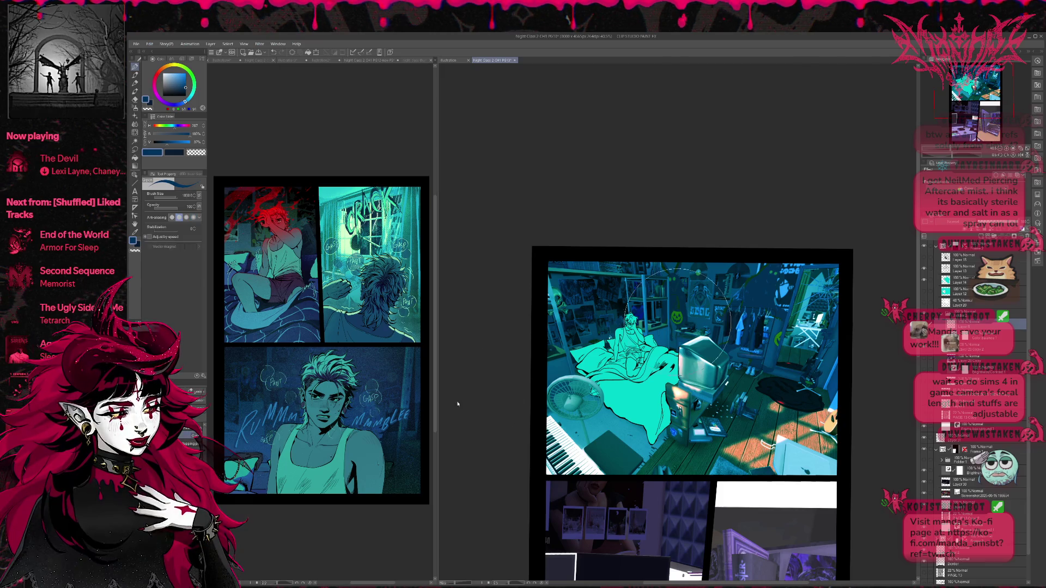
{"action": "mouse_move", "coordinate": [599, 460]}
{"action": "left_mouse_down"}
{"action": "mouse_move", "coordinate": [561, 413]}
{"action": "mouse_move", "coordinate": [701, 245]}
{"action": "mouse_move", "coordinate": [670, 446]}
{"action": "mouse_move", "coordinate": [771, 443]}
{"action": "mouse_move", "coordinate": [770, 385]}
{"action": "mouse_move", "coordinate": [585, 316]}
{"action": "mouse_move", "coordinate": [828, 292]}
{"action": "left_mouse_up"}
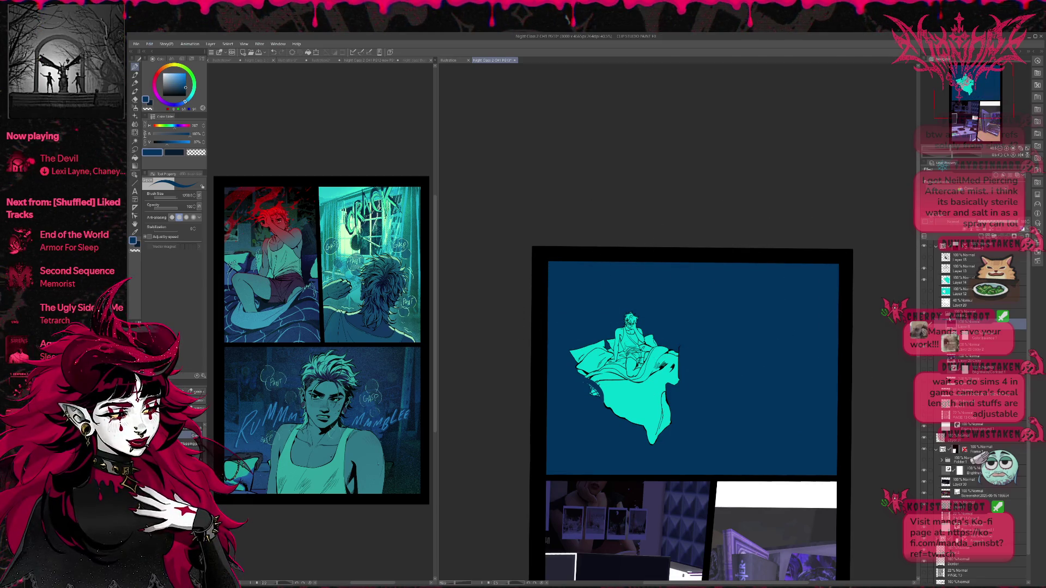
- Undo the dark-blue wash and compare the panel before and after the change
{"action": "key", "text": "ctrl+z"}
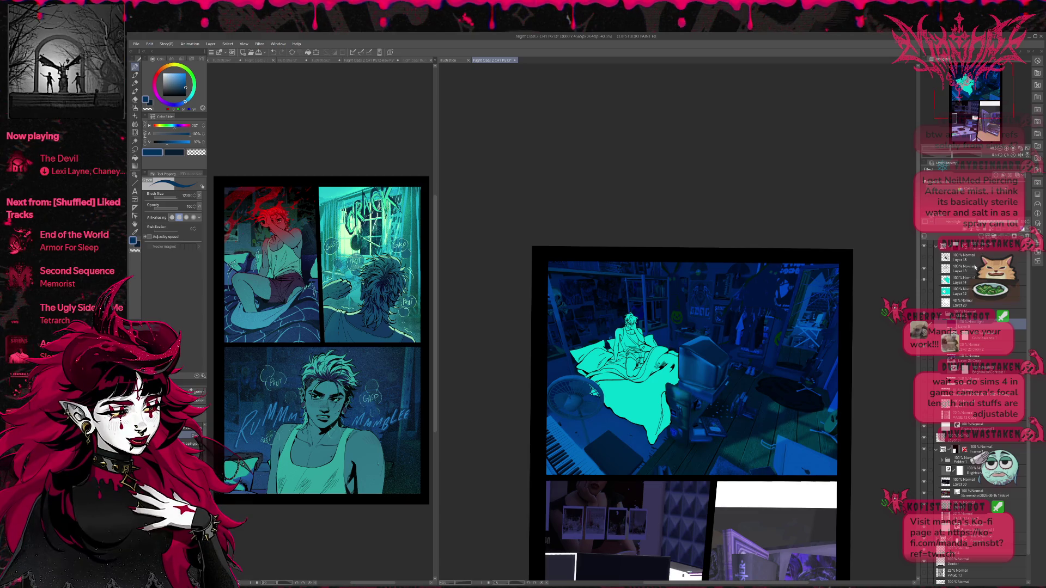
{"action": "key", "text": "ctrl+z"}
{"action": "key", "text": "ctrl+z"}
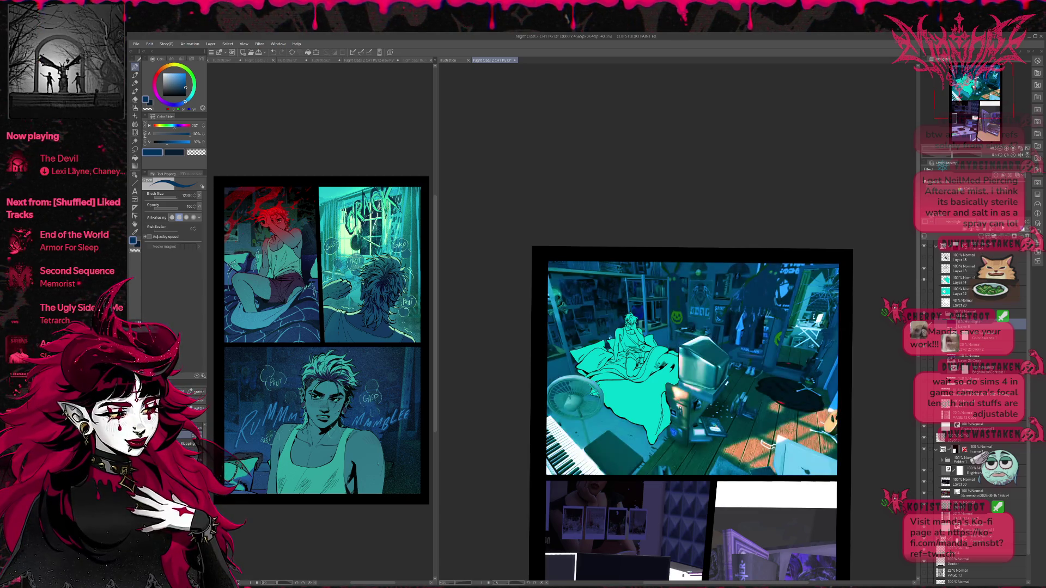
{"action": "key", "text": "ctrl+y"}
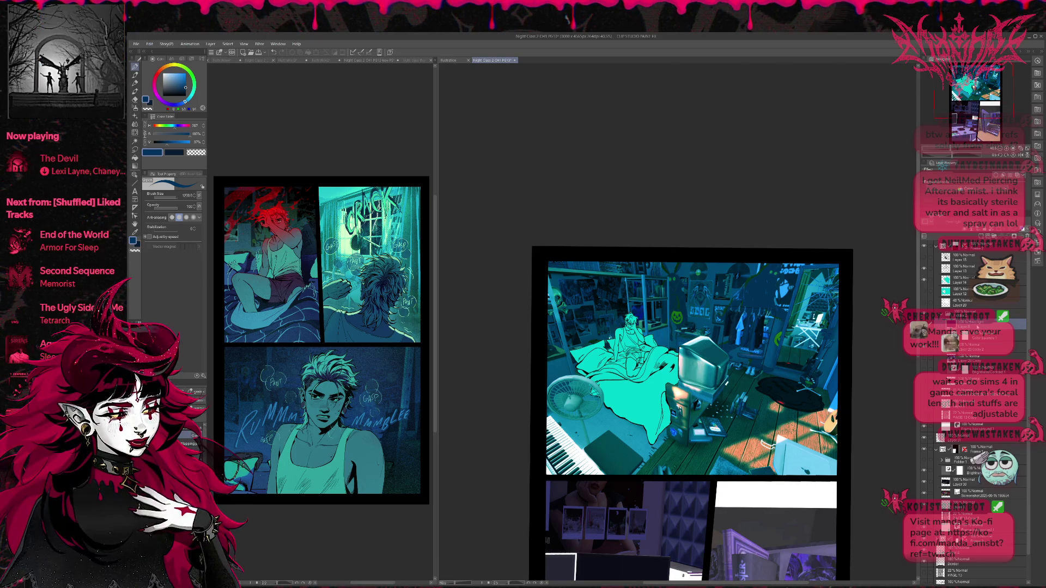
{"action": "left_click", "coordinate": [983, 336]}
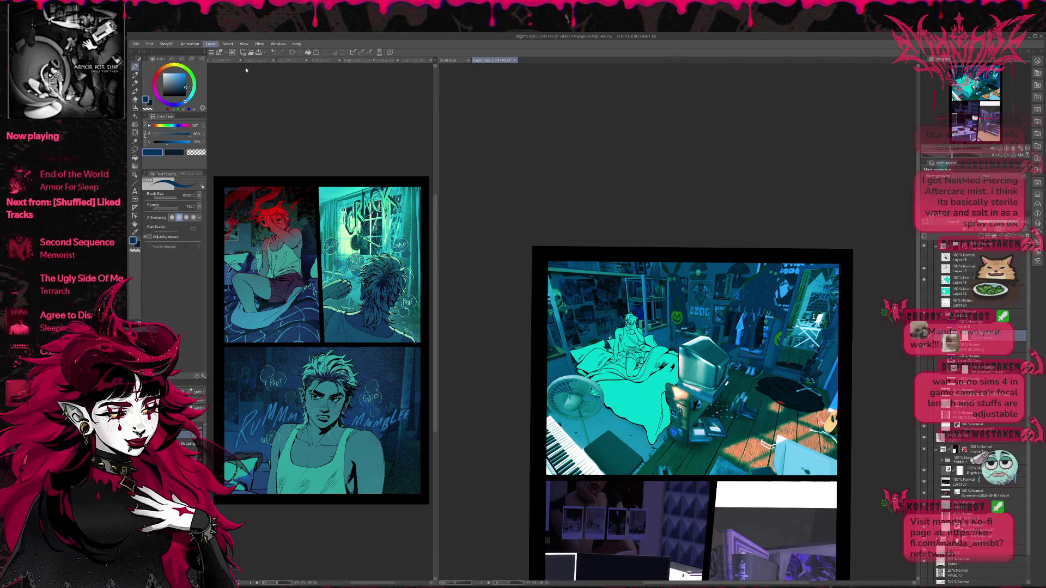
- Add a Threshold correction layer to the room, then sample teal from the PG12 tank top
{"action": "left_click", "coordinate": [338, 120]}
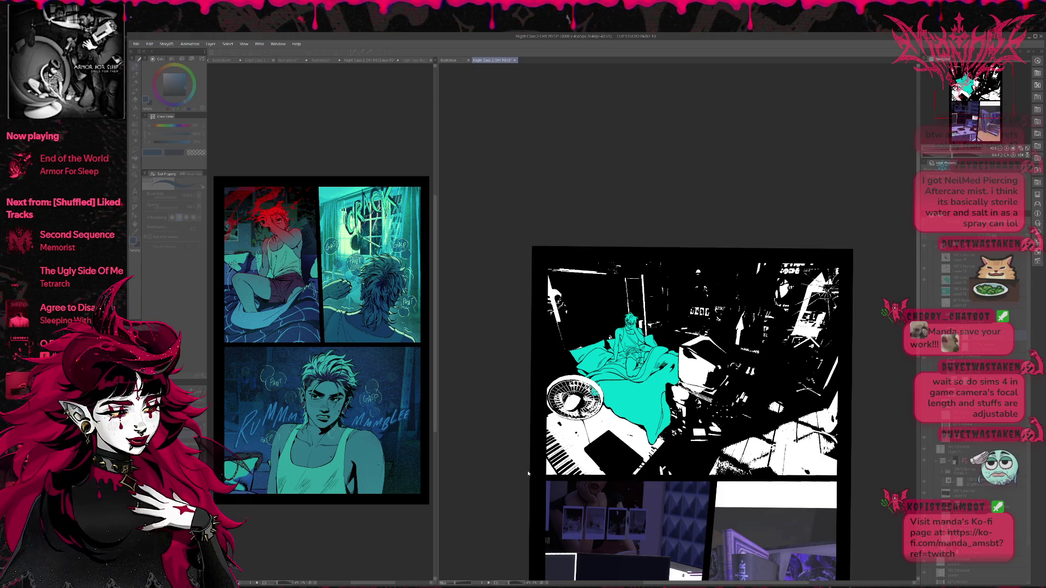
{"action": "key", "text": "Return"}
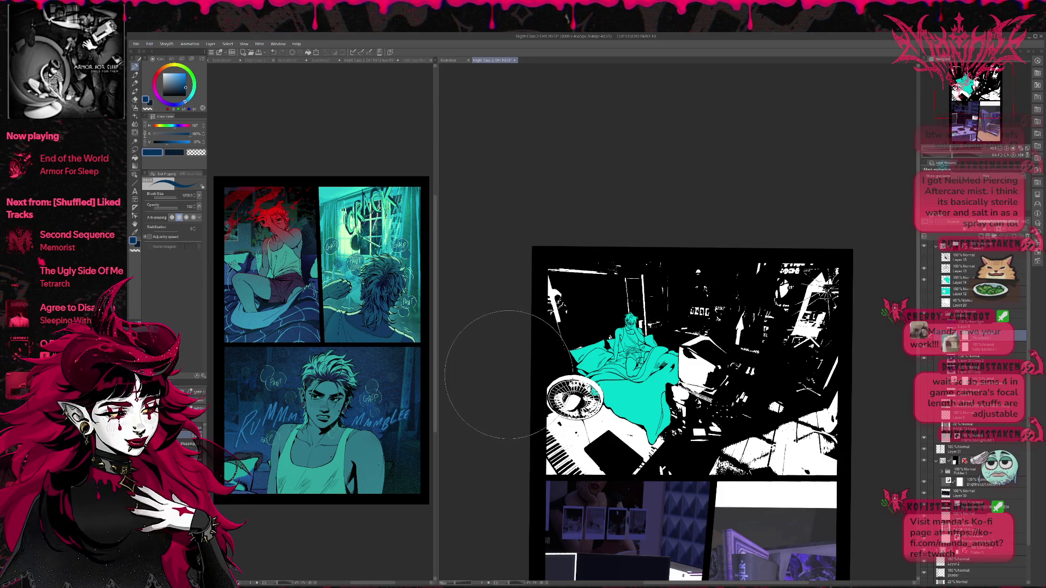
{"action": "left_click", "coordinate": [387, 342]}
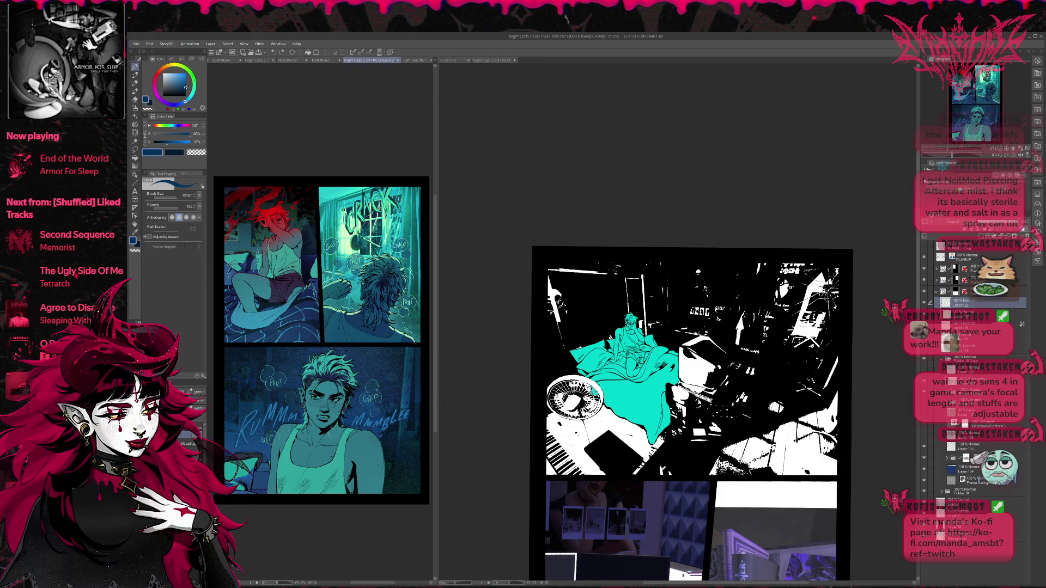
{"action": "left_click", "coordinate": [341, 453], "text": "alt"}
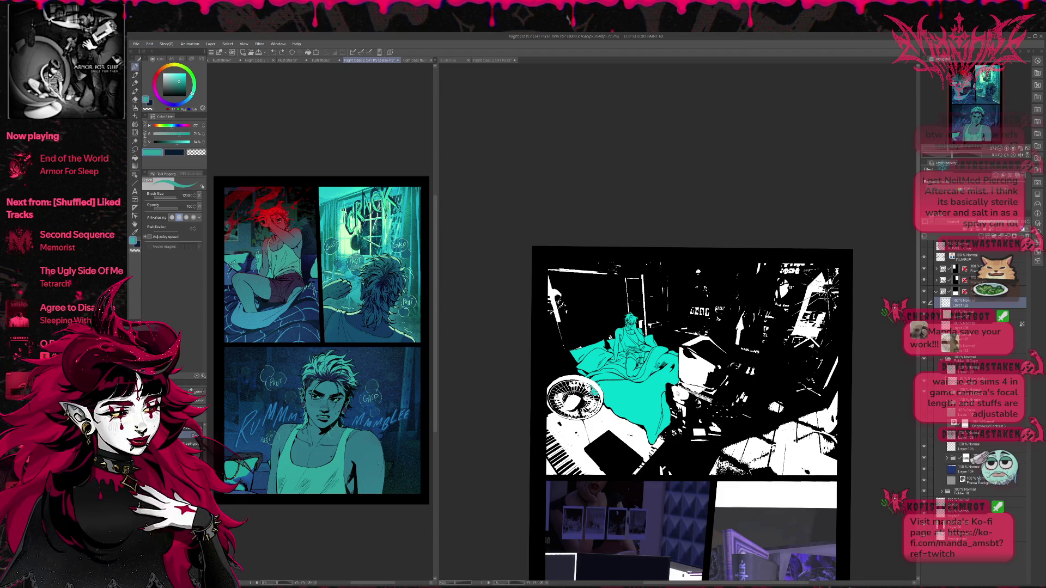
{"action": "left_click", "coordinate": [670, 354]}
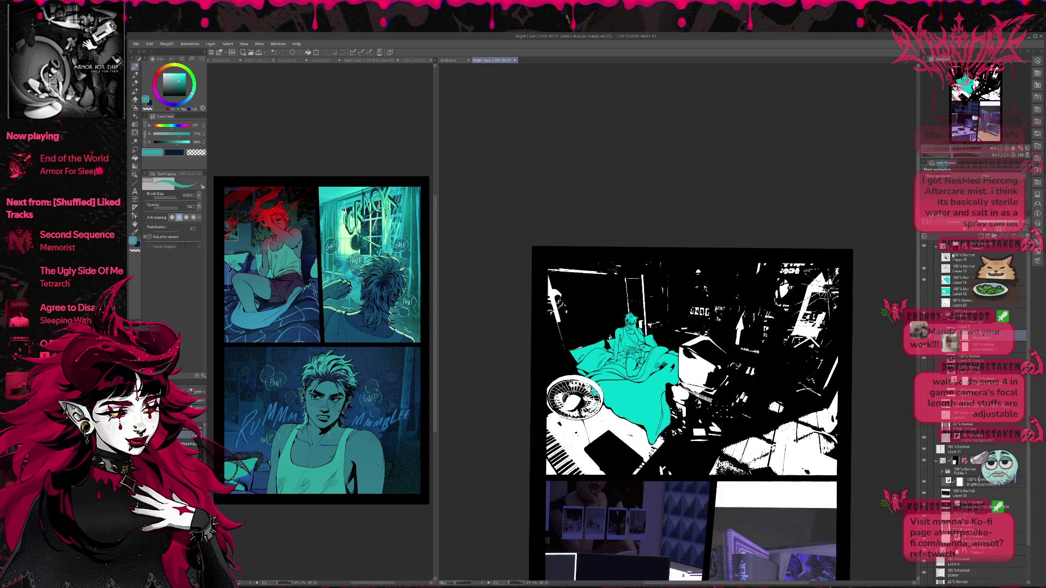
- Paint teal over the right and centre of the room panel, then undo it
{"action": "mouse_move", "coordinate": [762, 392]}
{"action": "left_mouse_down"}
{"action": "mouse_move", "coordinate": [708, 338]}
{"action": "mouse_move", "coordinate": [773, 305]}
{"action": "mouse_move", "coordinate": [770, 431]}
{"action": "mouse_move", "coordinate": [725, 457]}
{"action": "mouse_move", "coordinate": [615, 452]}
{"action": "mouse_move", "coordinate": [586, 365]}
{"action": "mouse_move", "coordinate": [601, 319]}
{"action": "mouse_move", "coordinate": [577, 278]}
{"action": "left_mouse_up"}
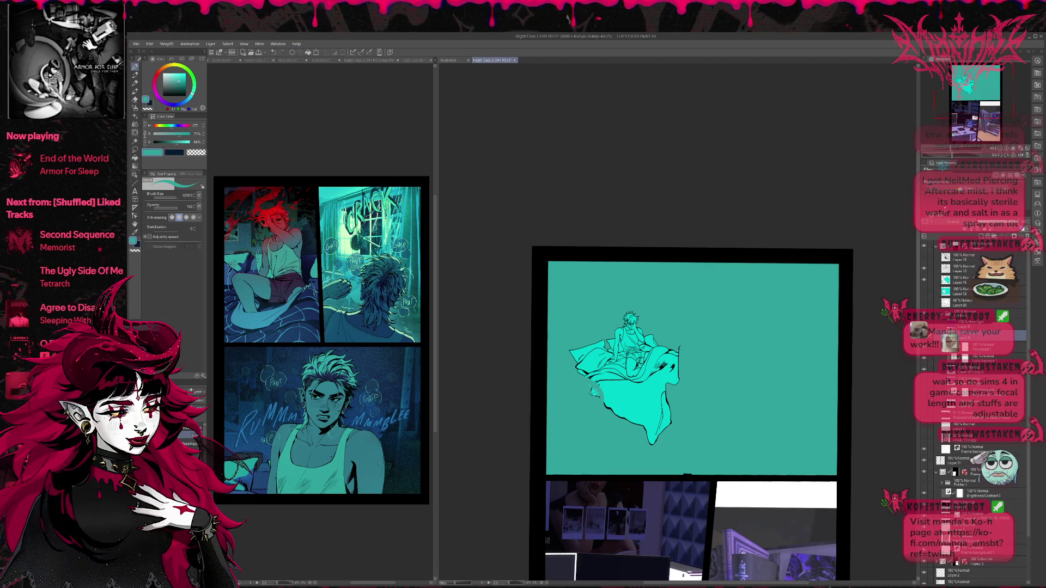
{"action": "key", "text": "ctrl+z"}
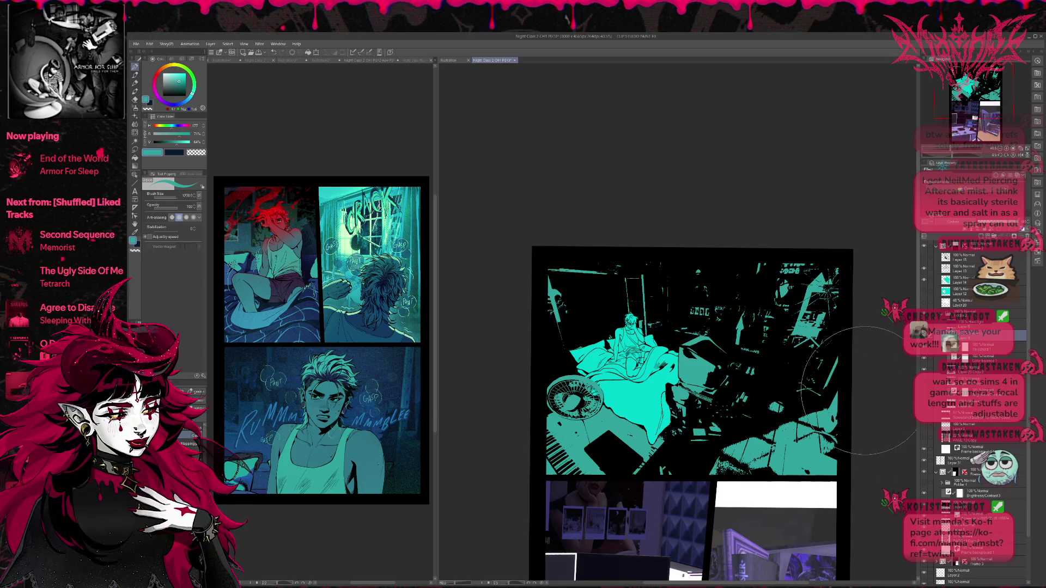
{"action": "left_click_drag", "start_coordinate": [903, 370], "coordinate": [898, 375]}
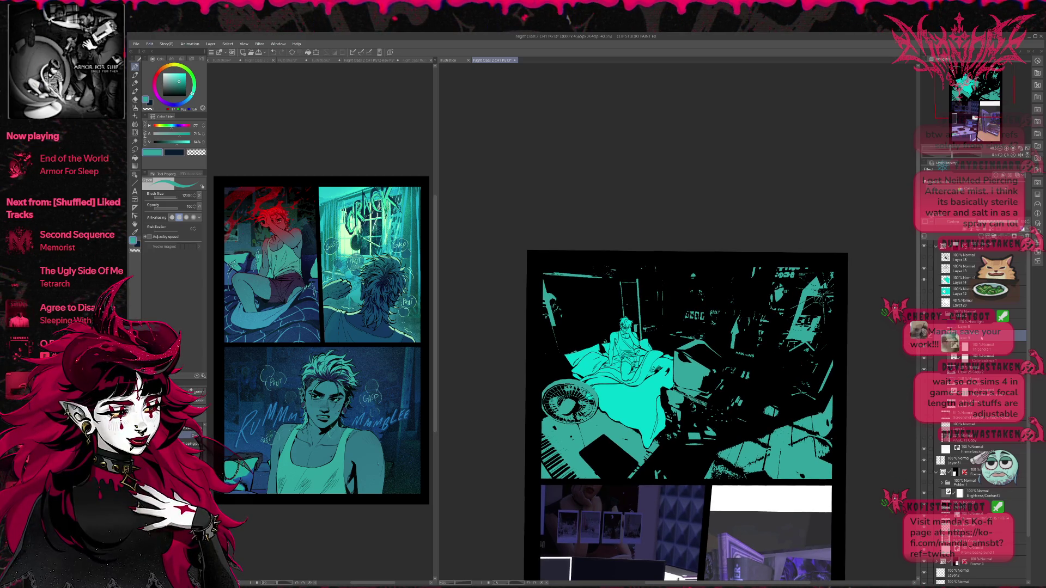
- Toggle Threshold 1 and the shading layers on and off to compare black-and-white and teal looks
{"action": "left_click", "coordinate": [980, 347]}
{"action": "left_click", "coordinate": [924, 347]}
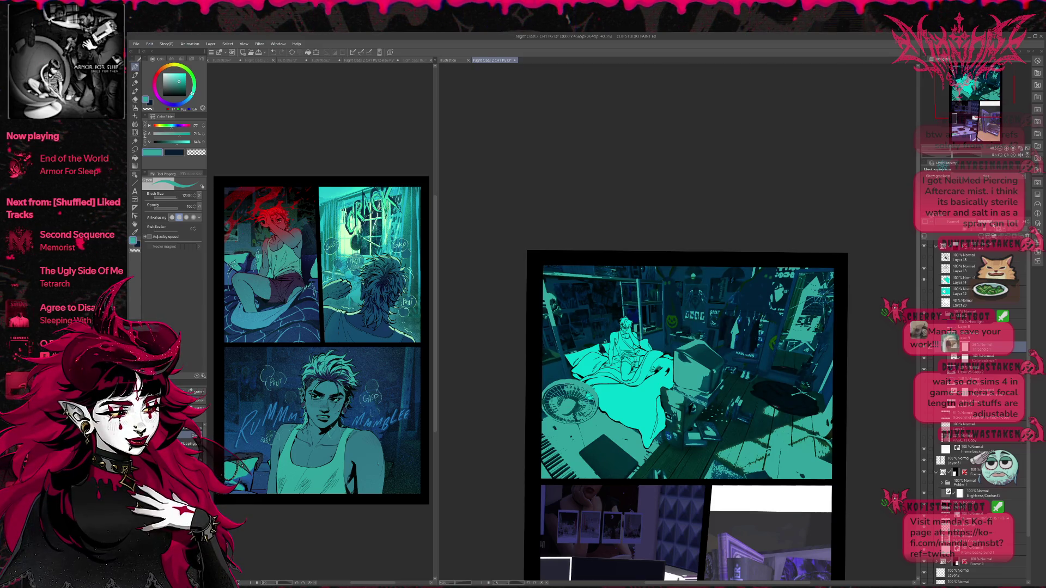
{"action": "left_click", "coordinate": [923, 347]}
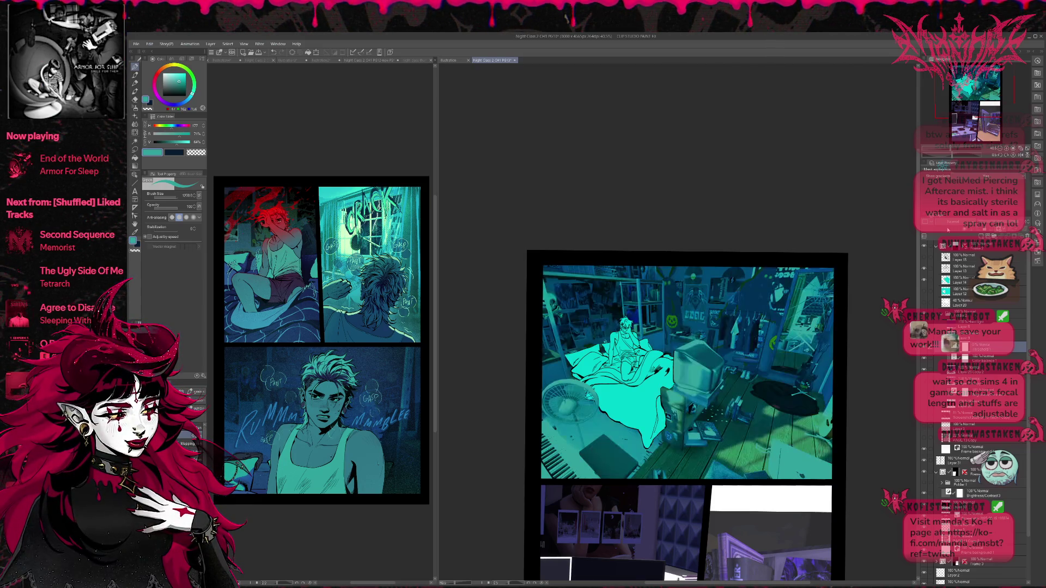
{"action": "left_click", "coordinate": [923, 347]}
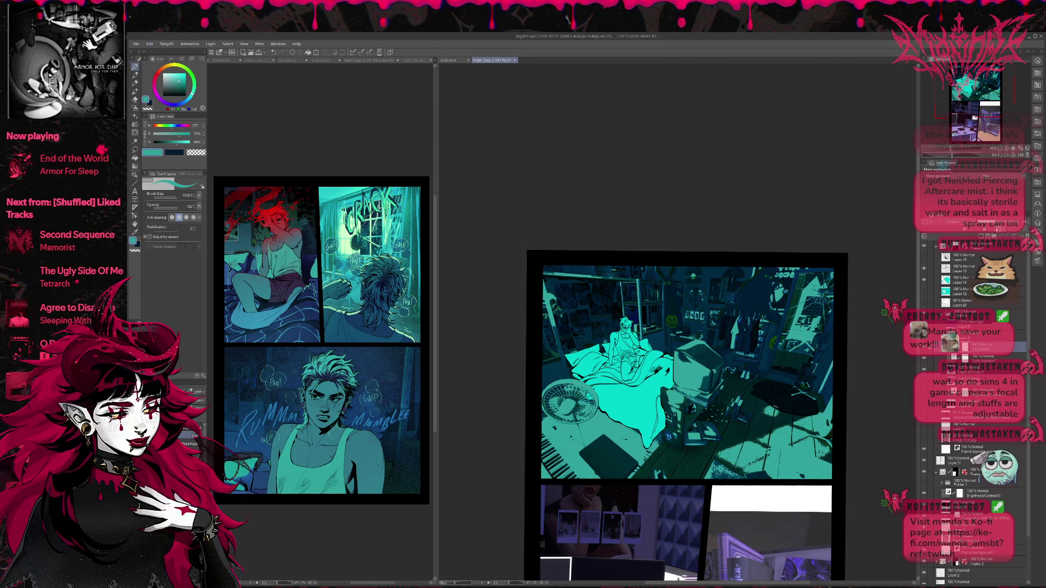
{"action": "left_click", "coordinate": [1005, 231]}
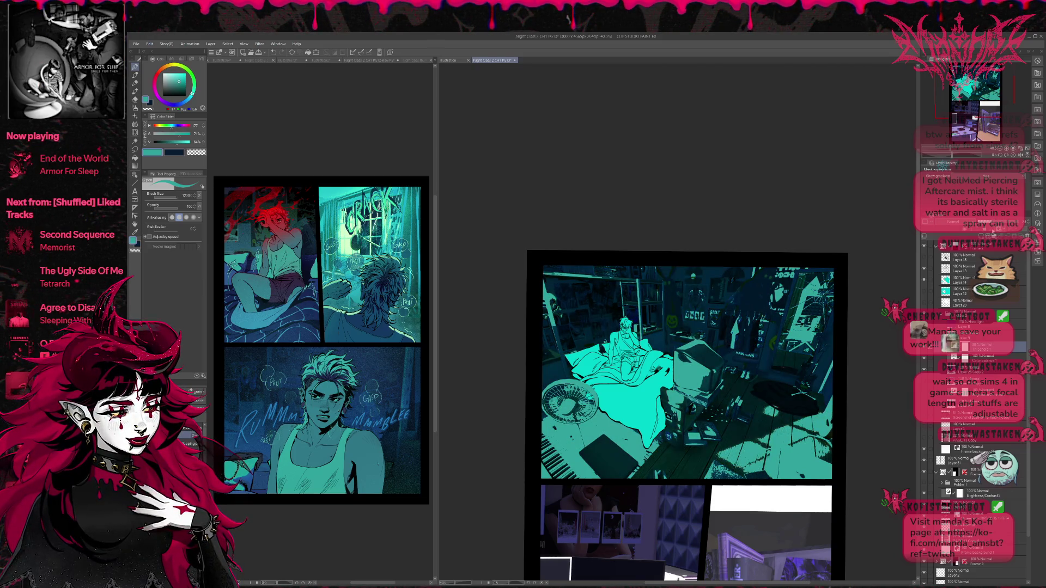
{"action": "left_click", "coordinate": [991, 231]}
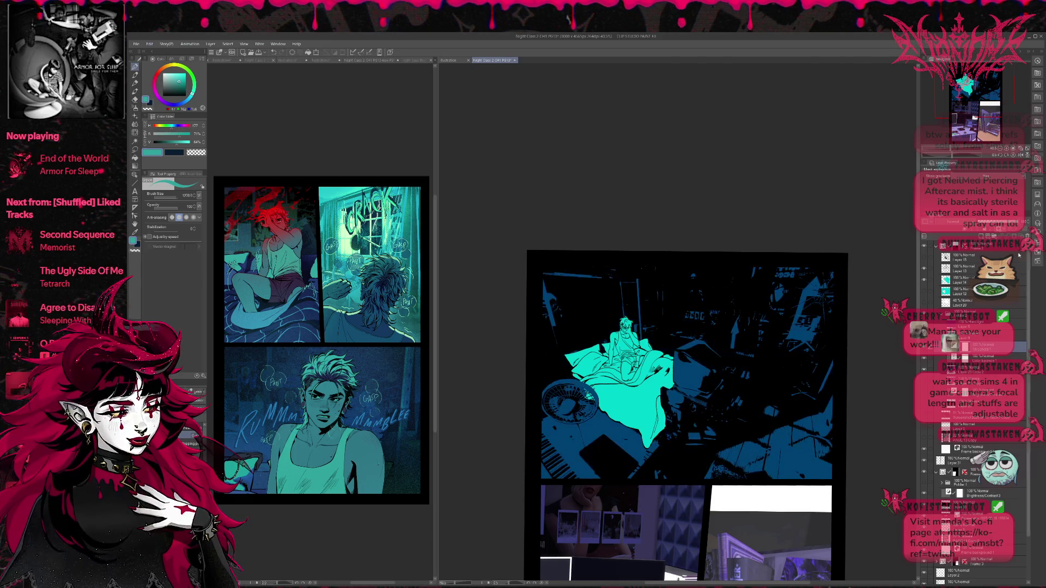
{"action": "left_click", "coordinate": [924, 362]}
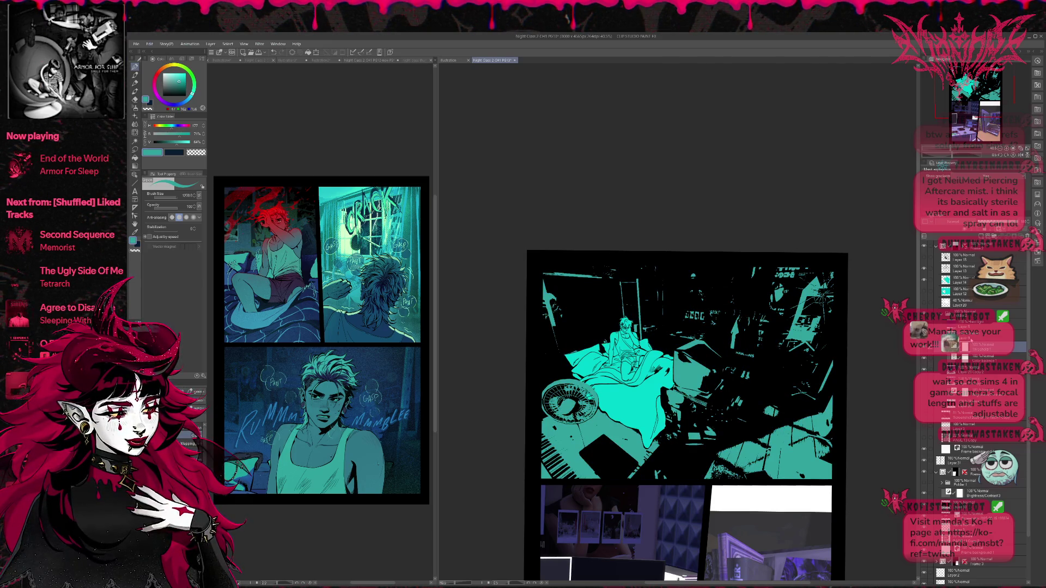
{"action": "left_click", "coordinate": [980, 324]}
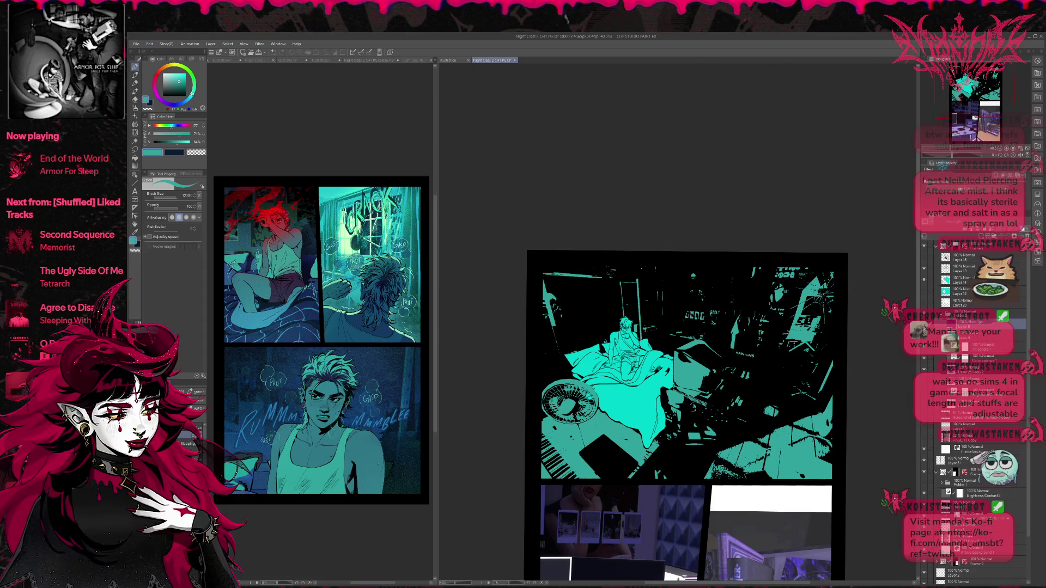
{"action": "left_click", "coordinate": [970, 346]}
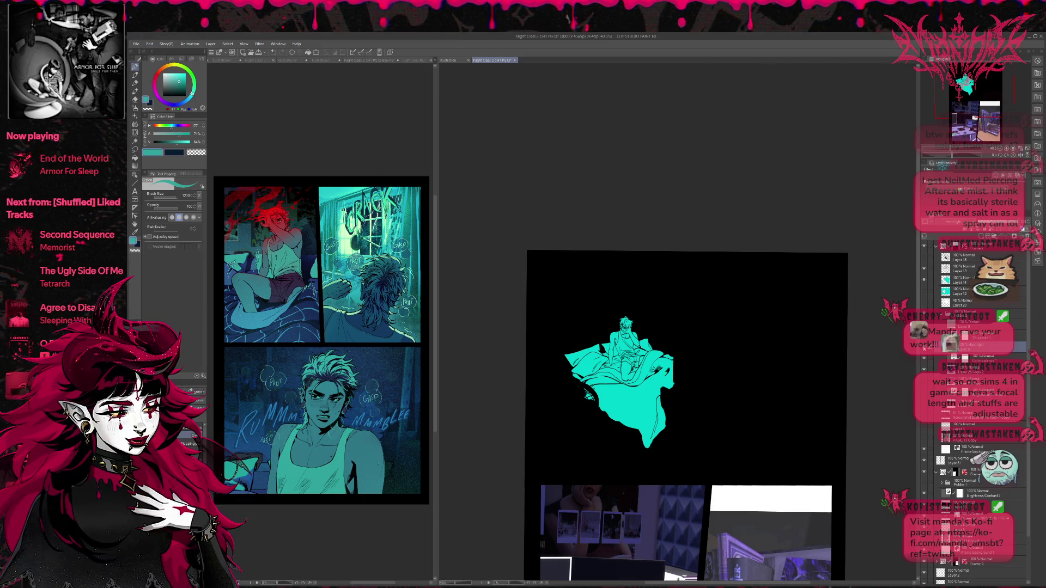
{"action": "left_click", "coordinate": [974, 338]}
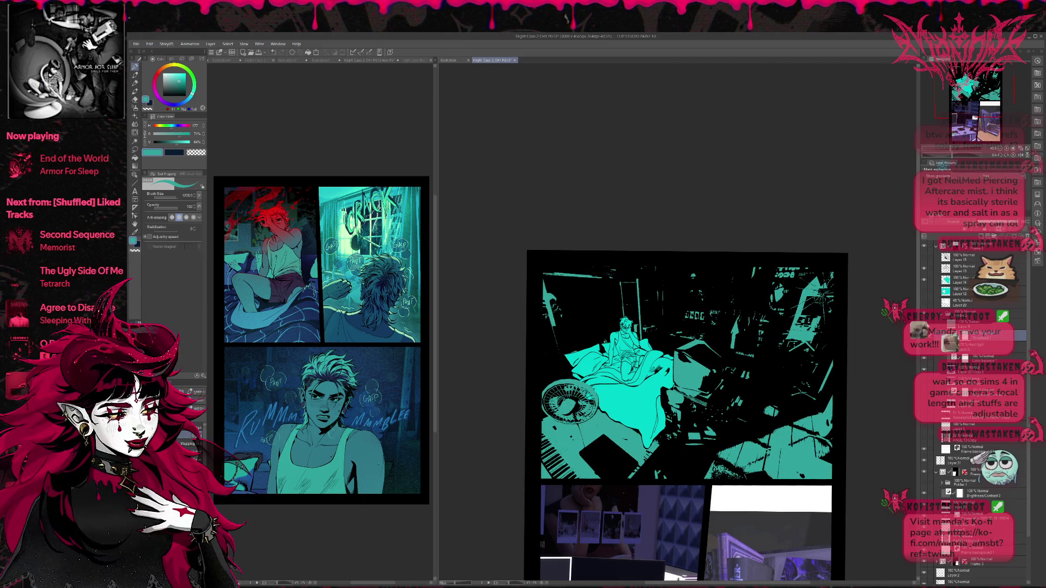
- Duplicate the Threshold 1 layer and toggle the copy's visibility to compare the panel
{"action": "key", "text": "ctrl+j"}
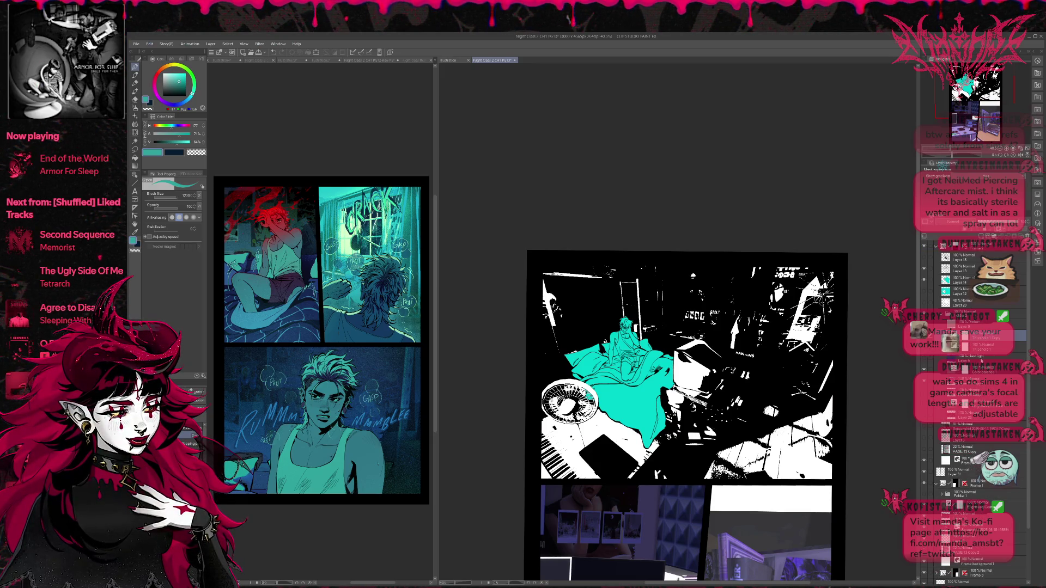
{"action": "left_click", "coordinate": [923, 369]}
{"action": "left_click", "coordinate": [923, 369]}
{"action": "left_click", "coordinate": [923, 369]}
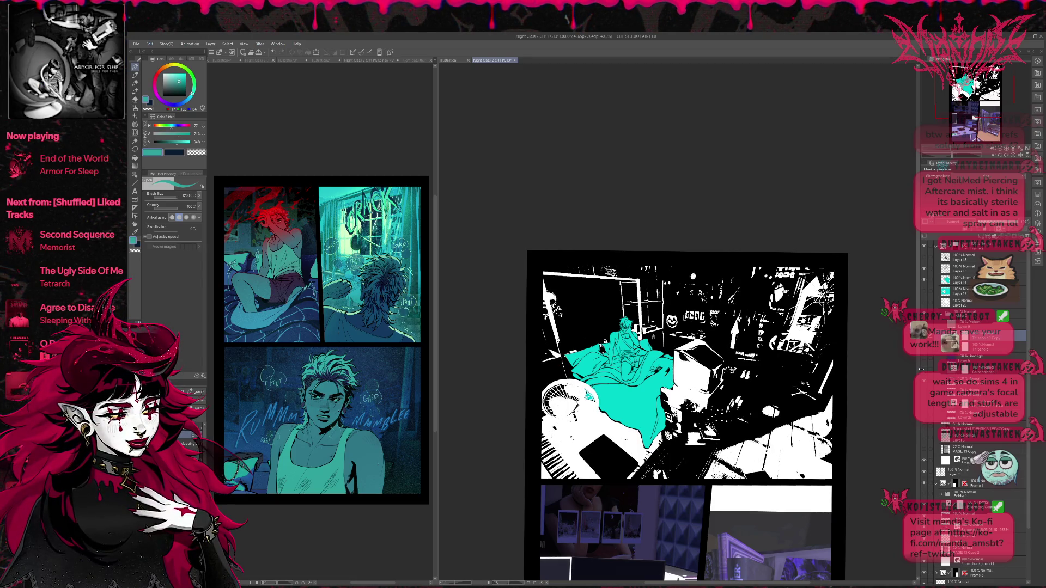
{"action": "left_click", "coordinate": [924, 369]}
{"action": "left_click", "coordinate": [923, 369]}
{"action": "left_click", "coordinate": [923, 369]}
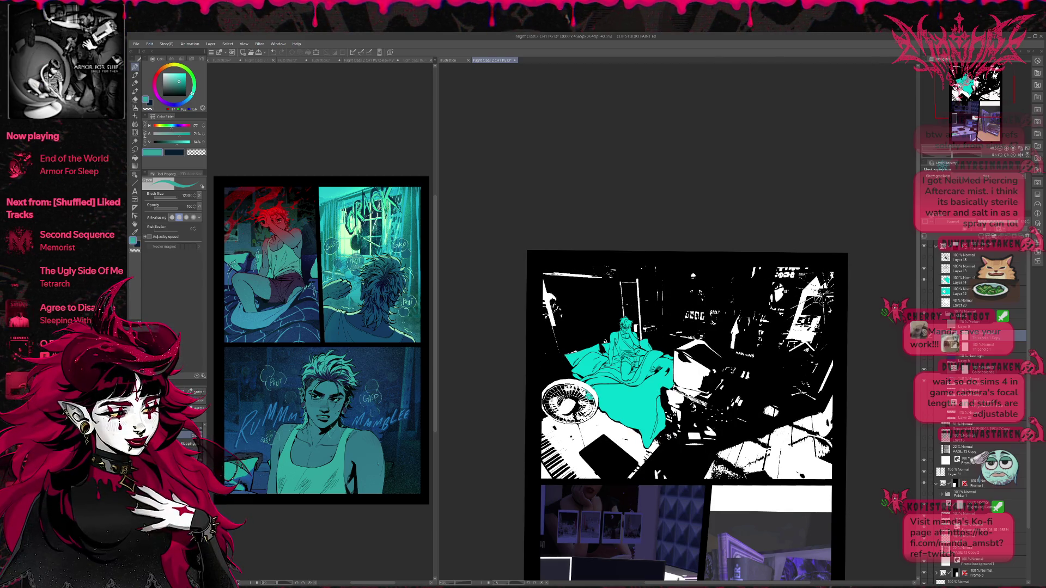
{"action": "key", "text": "ctrl+s"}
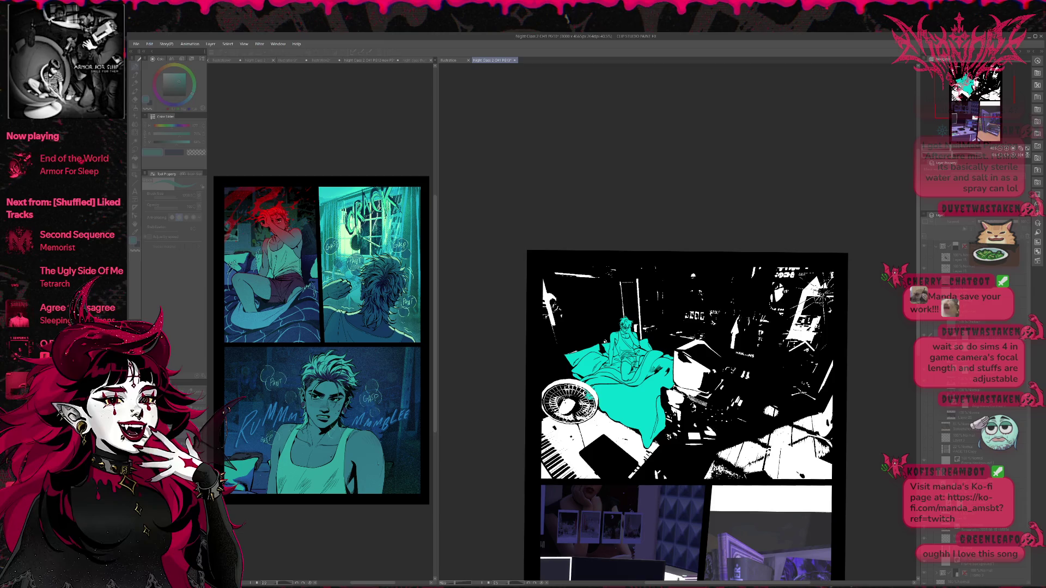
- Toggle the threshold layers repeatedly to compare the black-and-white art against the colour render
{"action": "key", "text": "Tab"}
{"action": "left_click", "coordinate": [924, 342]}
{"action": "left_click", "coordinate": [924, 341]}
{"action": "left_click", "coordinate": [924, 339]}
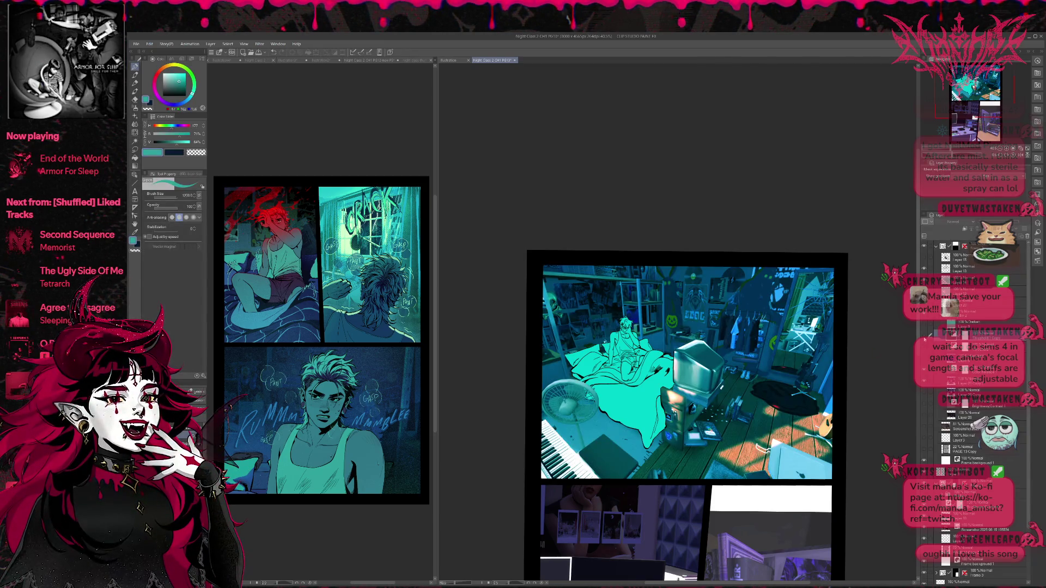
{"action": "left_click", "coordinate": [924, 339]}
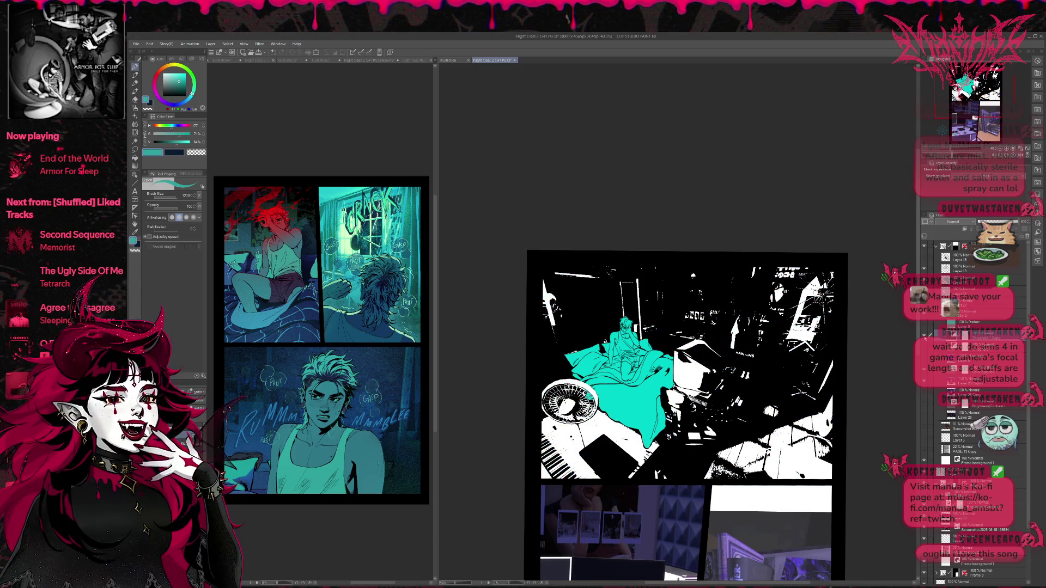
{"action": "left_click", "coordinate": [925, 338]}
{"action": "left_click", "coordinate": [925, 338]}
{"action": "left_click", "coordinate": [925, 338]}
{"action": "left_click", "coordinate": [925, 366]}
{"action": "left_click", "coordinate": [925, 366]}
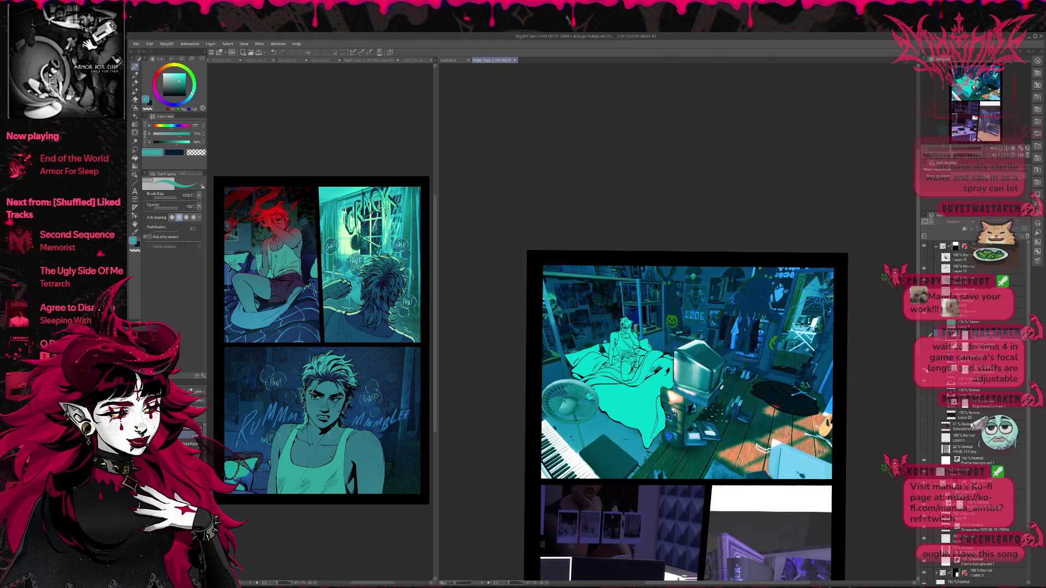
{"action": "left_click", "coordinate": [925, 366]}
{"action": "left_click", "coordinate": [925, 365]}
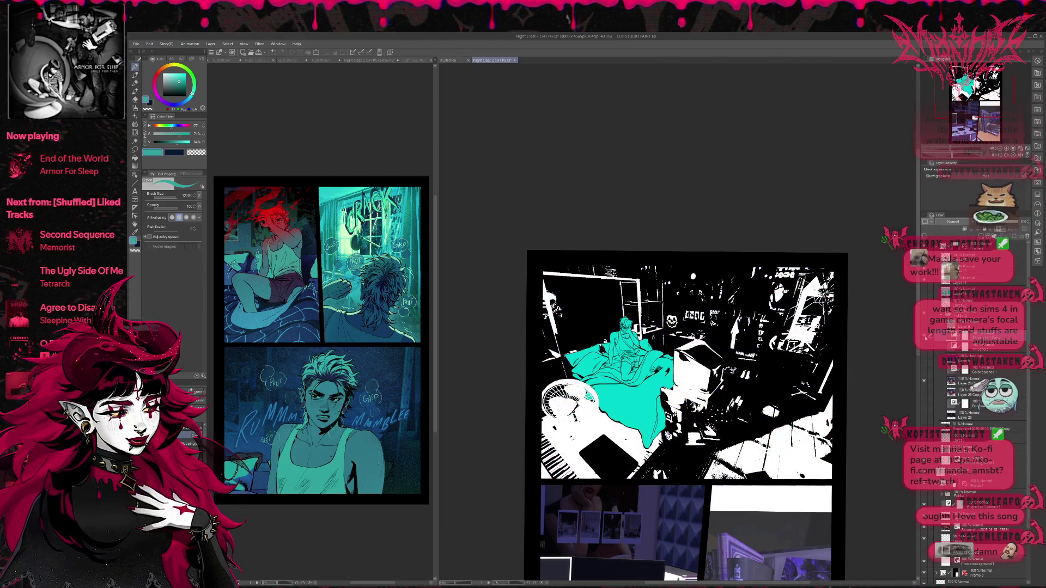
{"action": "left_click", "coordinate": [924, 362]}
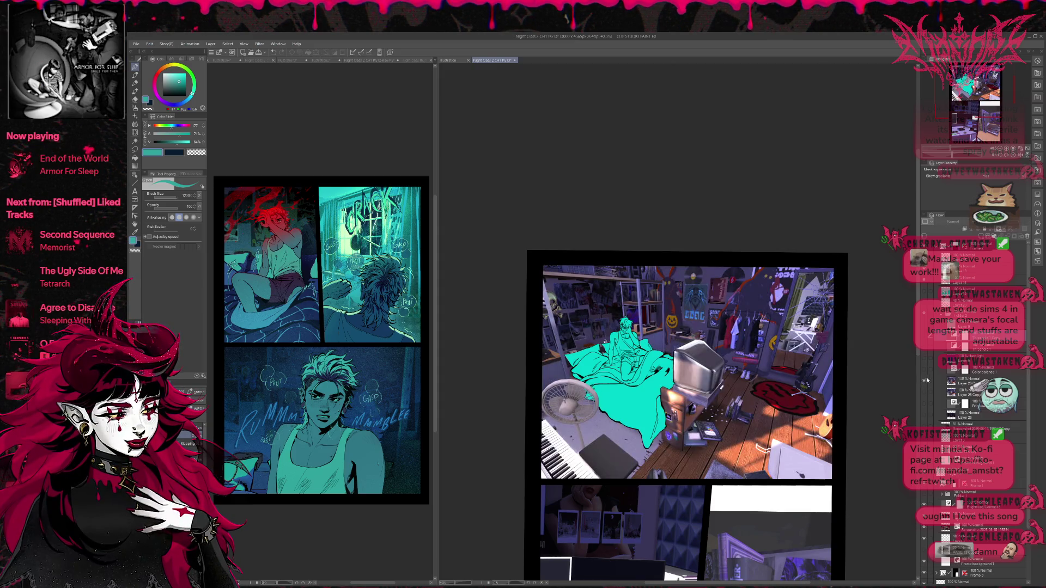
- Leave the blue colour-balance tint off and view the full-colour render with warm floor light
{"action": "left_click", "coordinate": [924, 371]}
{"action": "left_click", "coordinate": [925, 371]}
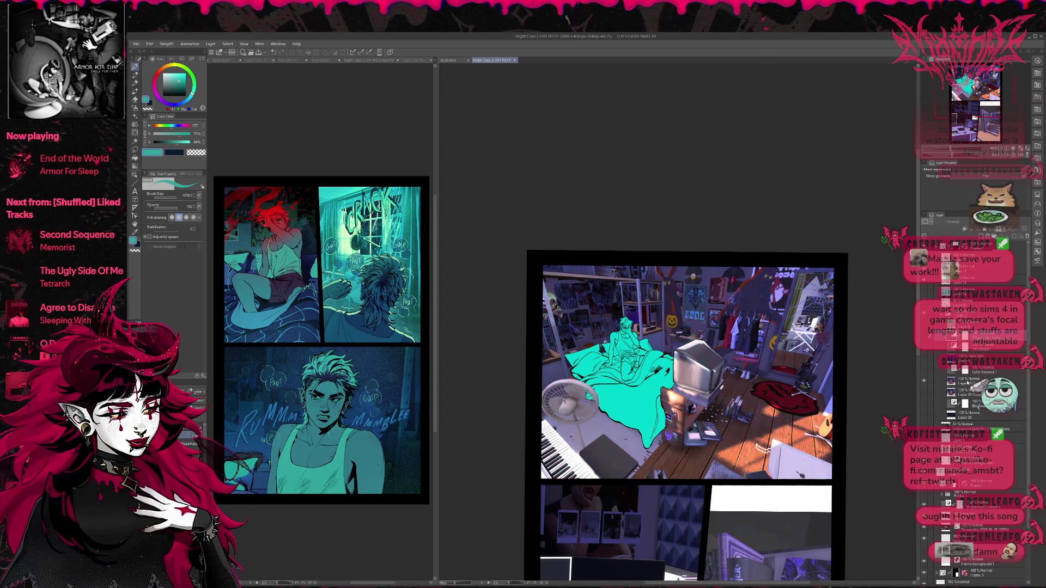
{"action": "left_click", "coordinate": [950, 380]}
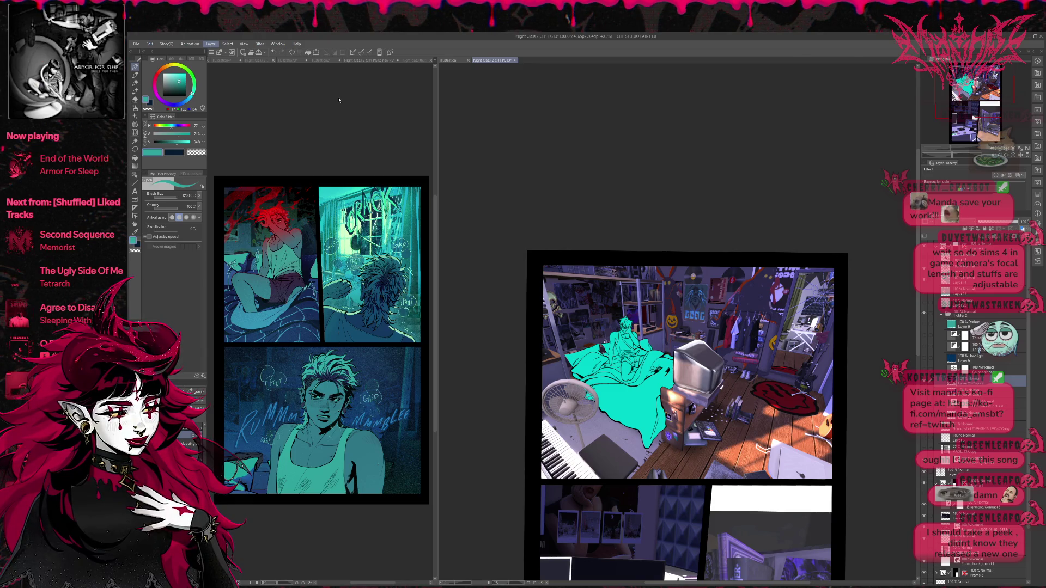
{"action": "key", "text": "ctrl+s"}
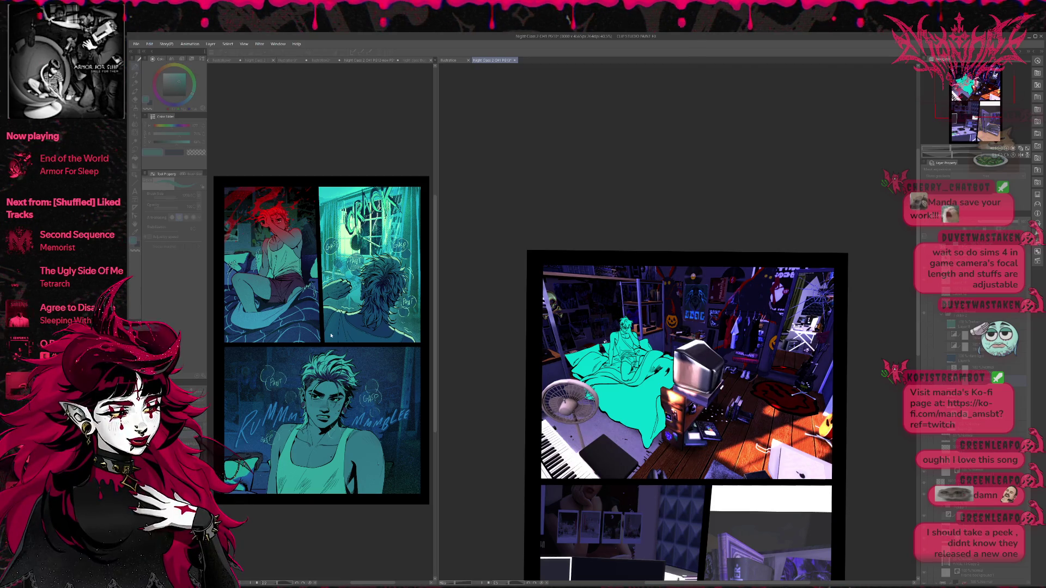
- Show the Threshold layer again to bring back the black-and-white room panel
{"action": "key", "text": "Tab"}
{"action": "left_click", "coordinate": [923, 336]}
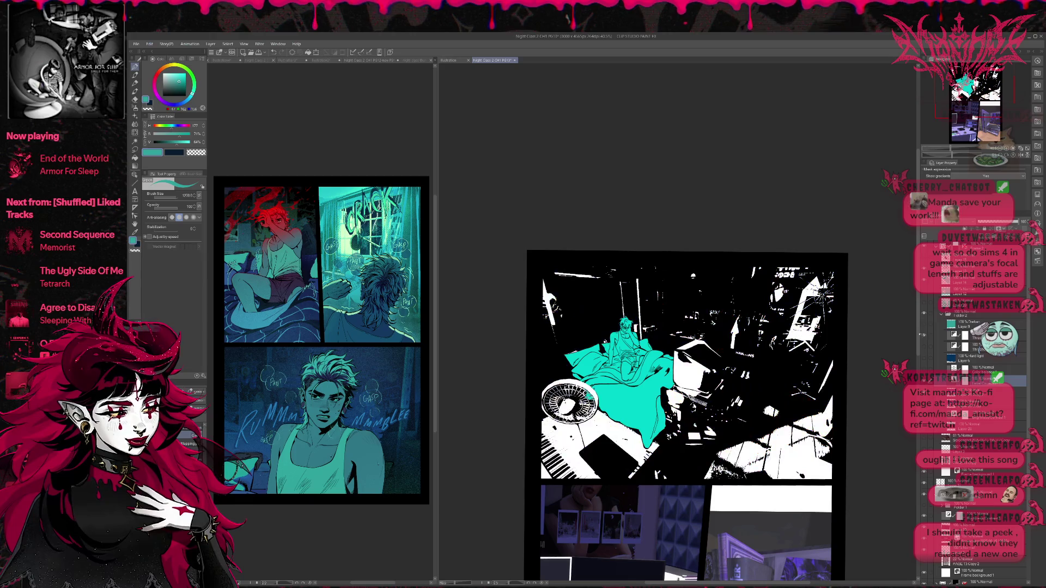
{"action": "left_click", "coordinate": [953, 334]}
{"action": "key", "text": "Tab"}
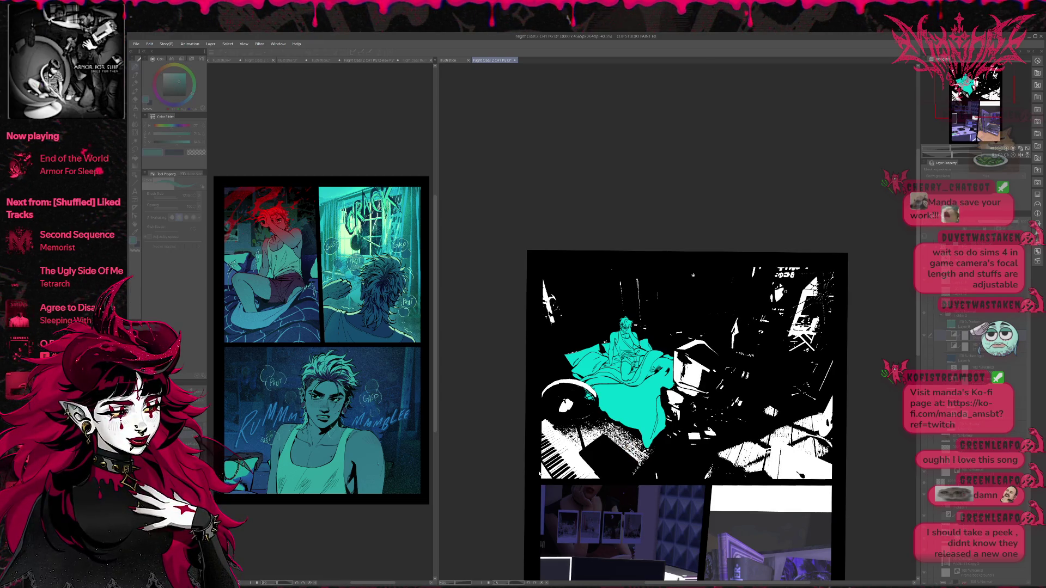
- Toggle the teal Darken layer to compare teal versus white highlights in the panel
{"action": "key", "text": "Tab"}
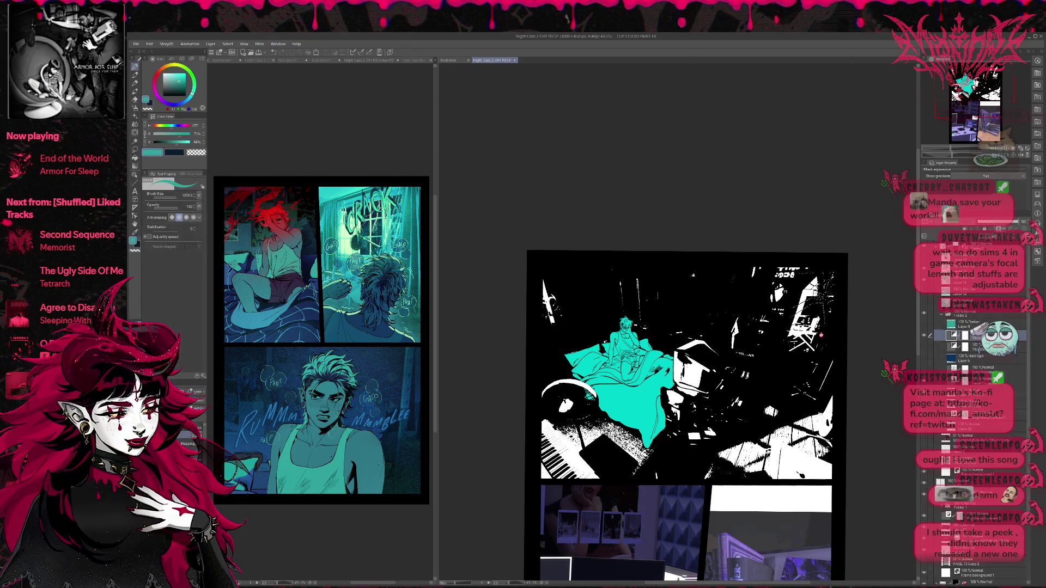
{"action": "left_click", "coordinate": [924, 326]}
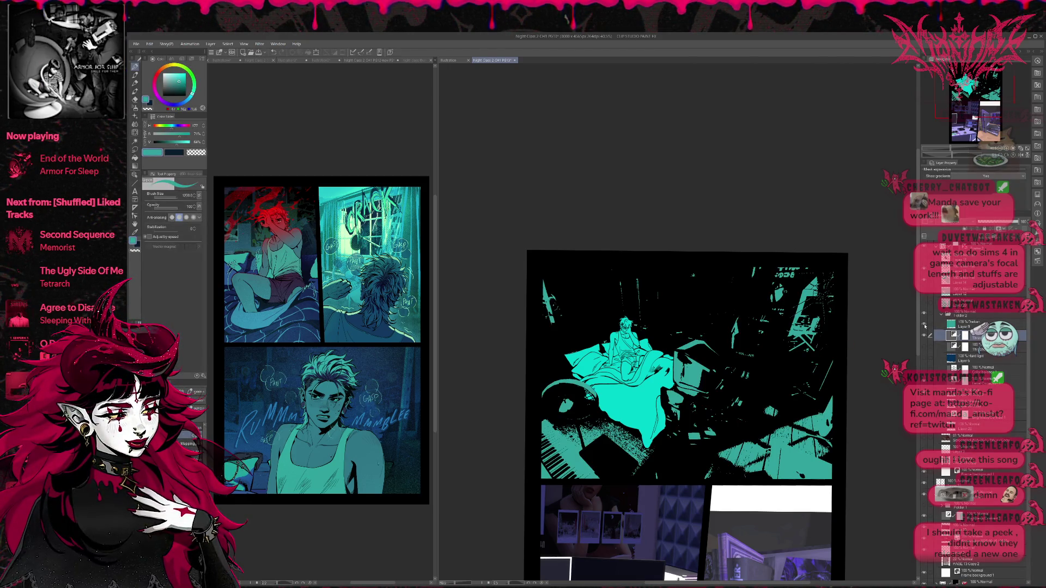
{"action": "left_click", "coordinate": [924, 326]}
{"action": "left_click", "coordinate": [924, 325]}
{"action": "left_click", "coordinate": [924, 326]}
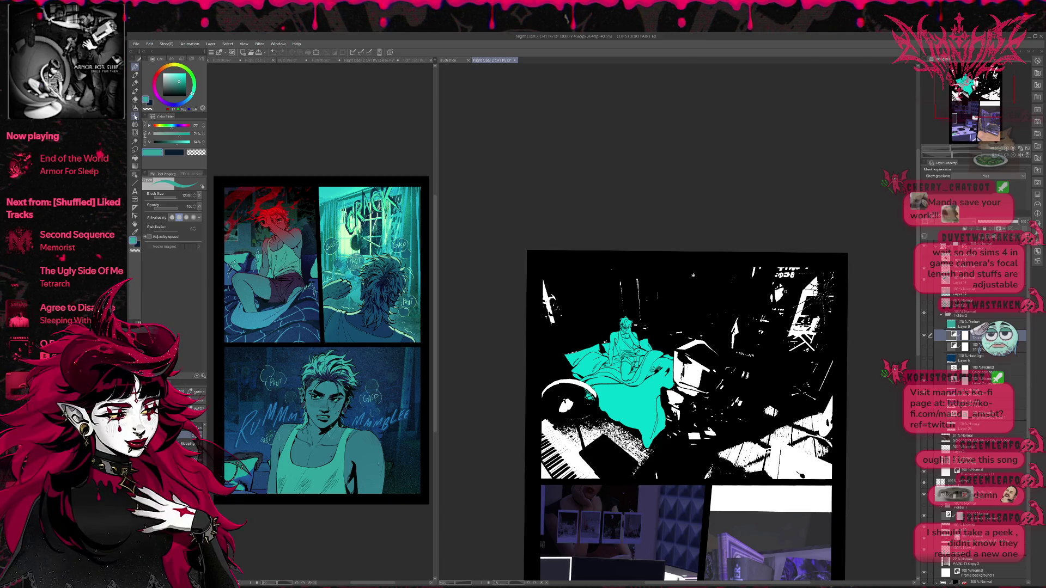
{"action": "key", "text": "b"}
{"action": "left_click", "coordinate": [135, 141]}
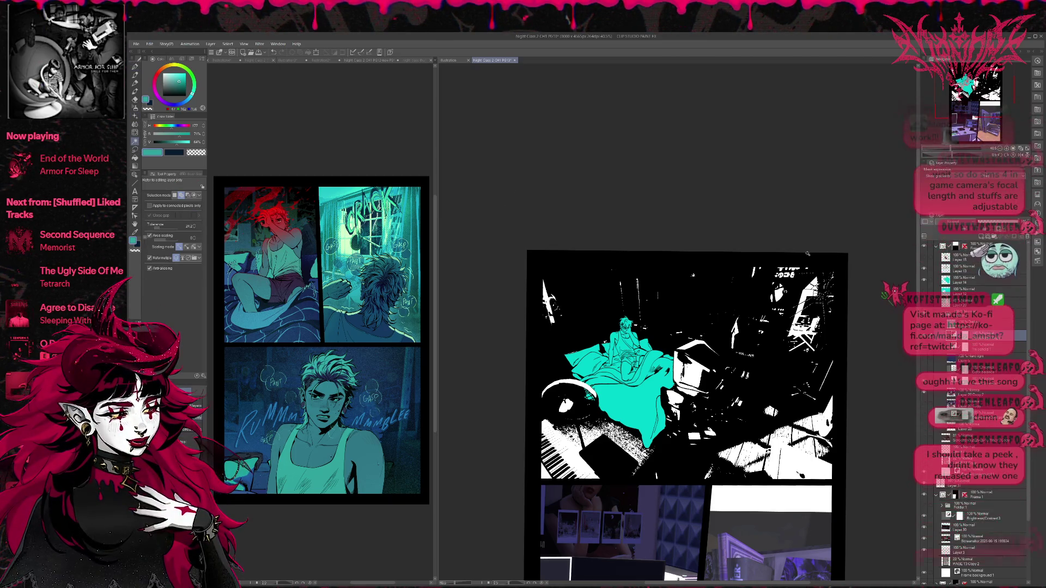
- Hide the cyan fill layer, then try teal brush strokes over the panel and undo them
{"action": "left_click", "coordinate": [924, 279]}
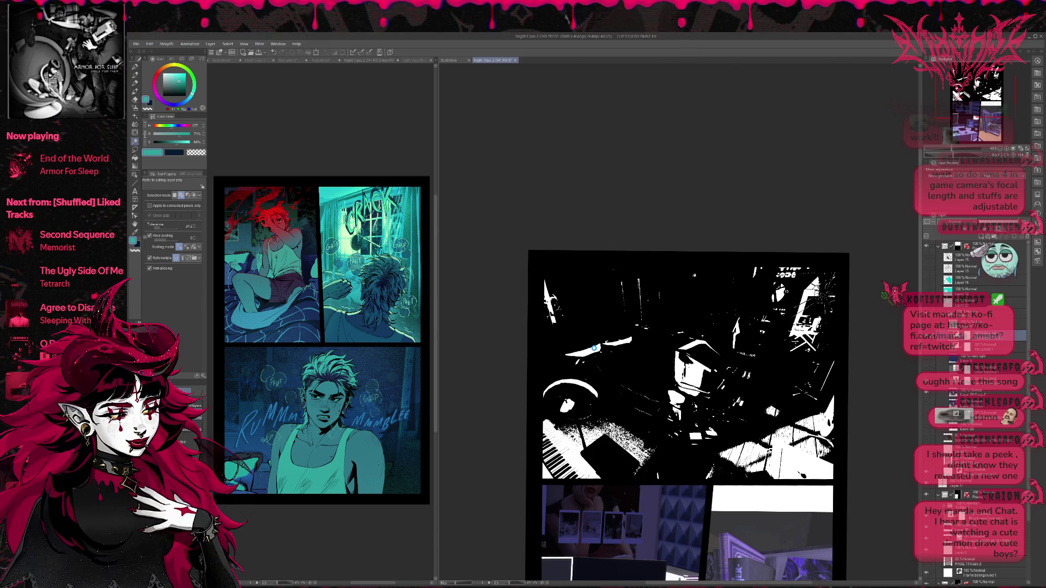
{"action": "left_click", "coordinate": [616, 438]}
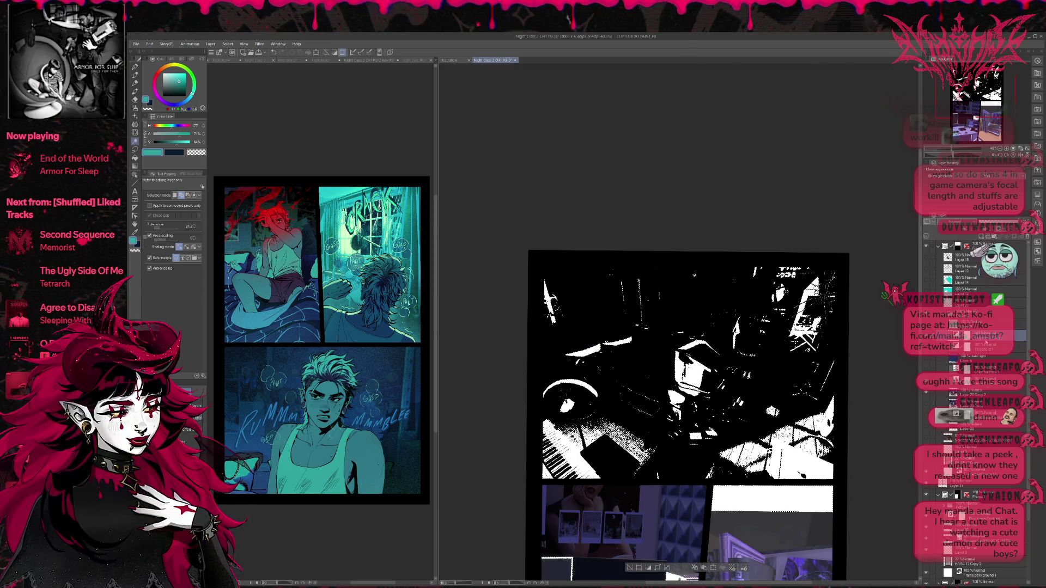
{"action": "key", "text": "e"}
{"action": "mouse_move", "coordinate": [717, 400]}
{"action": "left_mouse_down"}
{"action": "mouse_move", "coordinate": [588, 419]}
{"action": "mouse_move", "coordinate": [599, 403]}
{"action": "mouse_move", "coordinate": [678, 414]}
{"action": "mouse_move", "coordinate": [577, 441]}
{"action": "mouse_move", "coordinate": [605, 337]}
{"action": "mouse_move", "coordinate": [594, 295]}
{"action": "mouse_move", "coordinate": [817, 294]}
{"action": "mouse_move", "coordinate": [626, 403]}
{"action": "mouse_move", "coordinate": [833, 448]}
{"action": "left_mouse_up"}
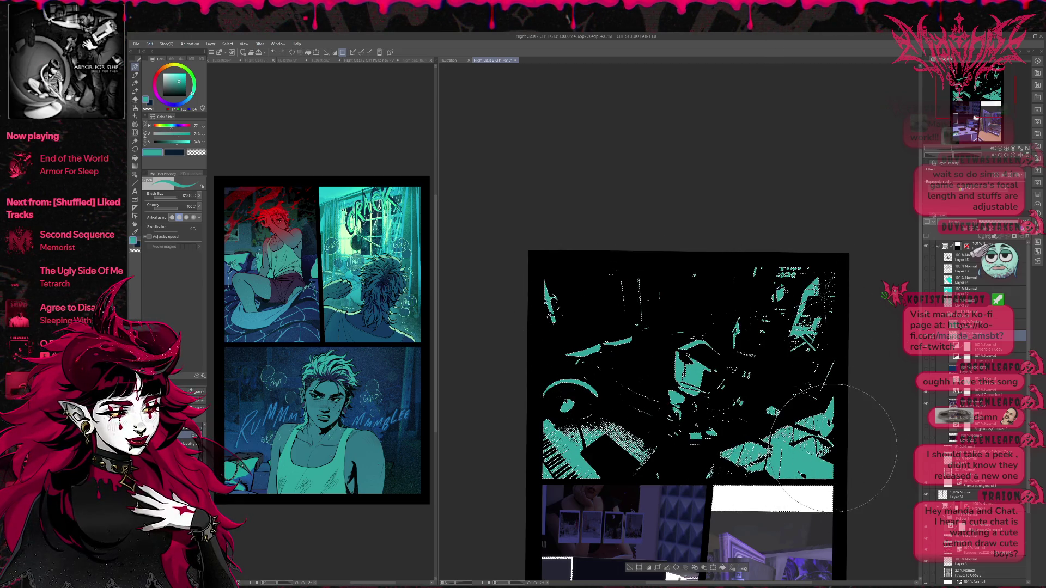
{"action": "key", "text": "ctrl+a"}
{"action": "left_click_drag", "start_coordinate": [817, 435], "coordinate": [796, 442]}
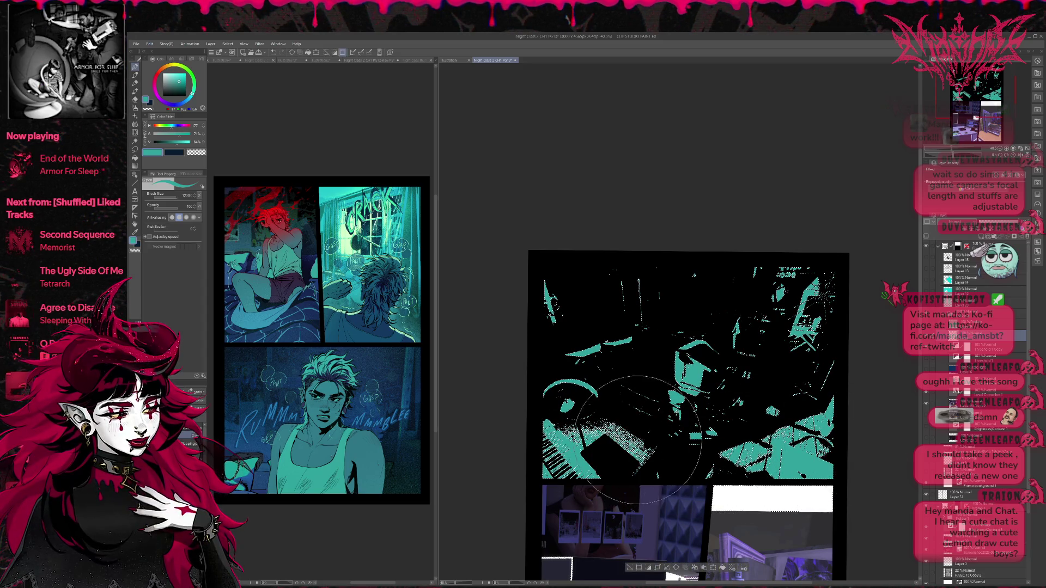
{"action": "key", "text": "ctrl+z"}
{"action": "key", "text": "ctrl+z"}
{"action": "key", "text": "ctrl+z"}
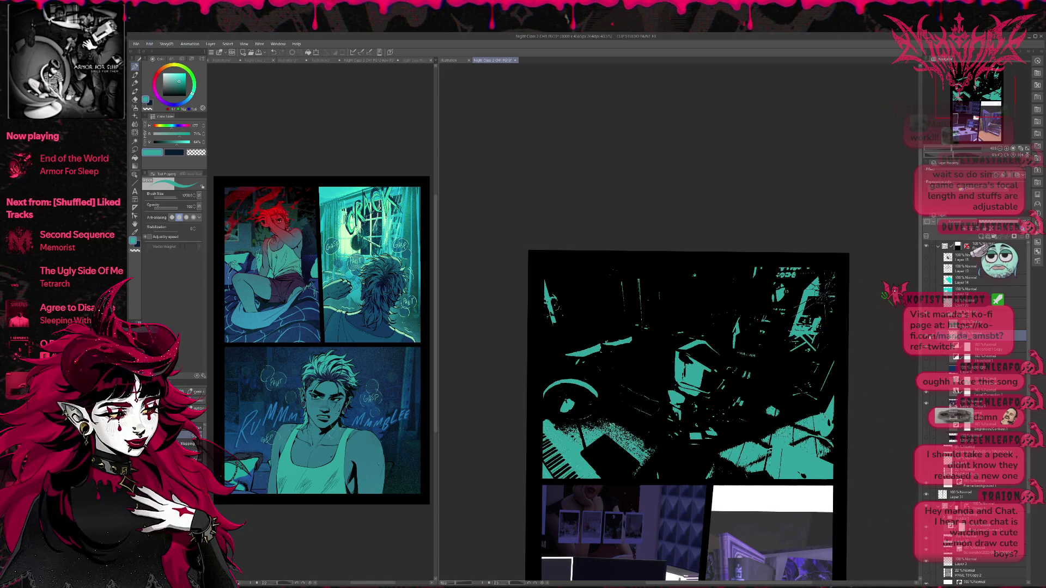
{"action": "key", "text": "ctrl+z"}
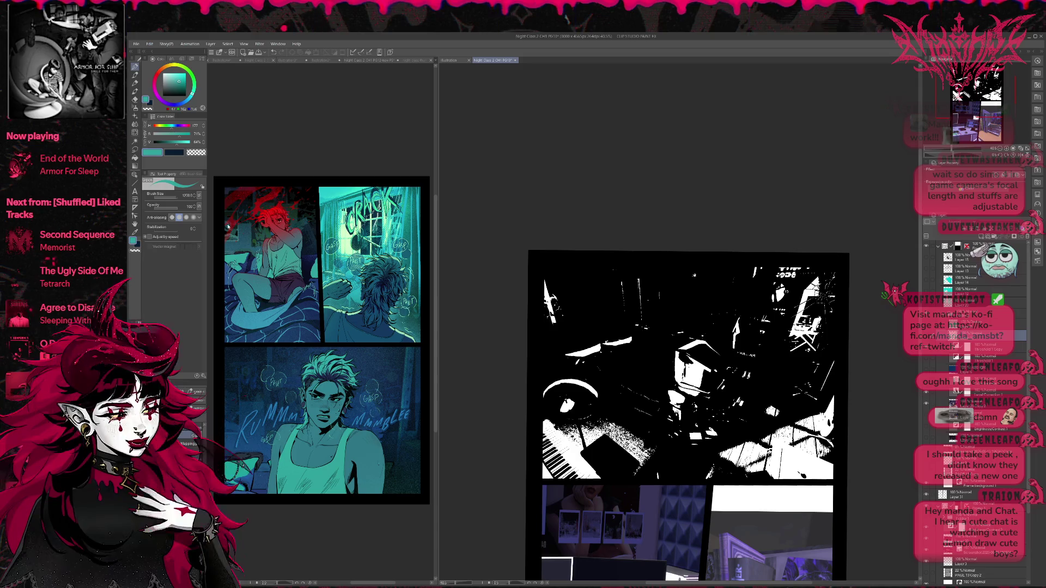
- Auto-select the black threshold areas on the Threshold 1 Copy layer
{"action": "left_click", "coordinate": [135, 117]}
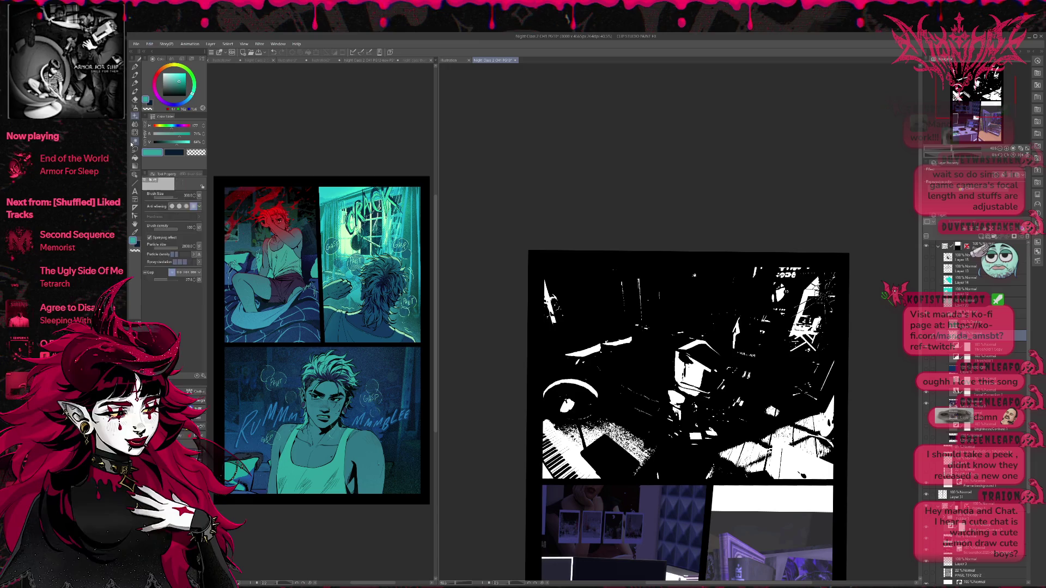
{"action": "left_click", "coordinate": [134, 141]}
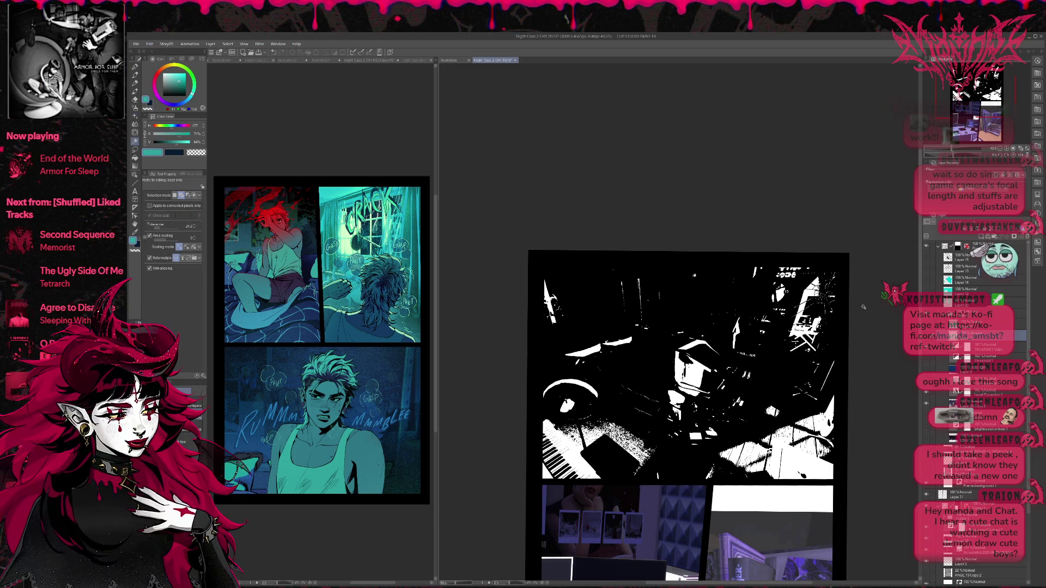
{"action": "left_click", "coordinate": [841, 310]}
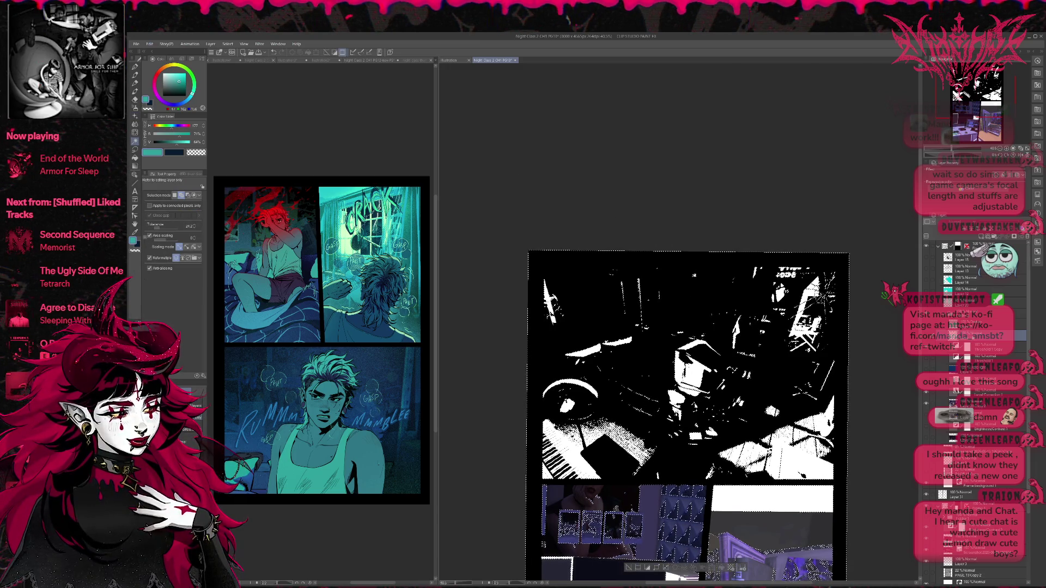
{"action": "key", "text": "ctrl+d"}
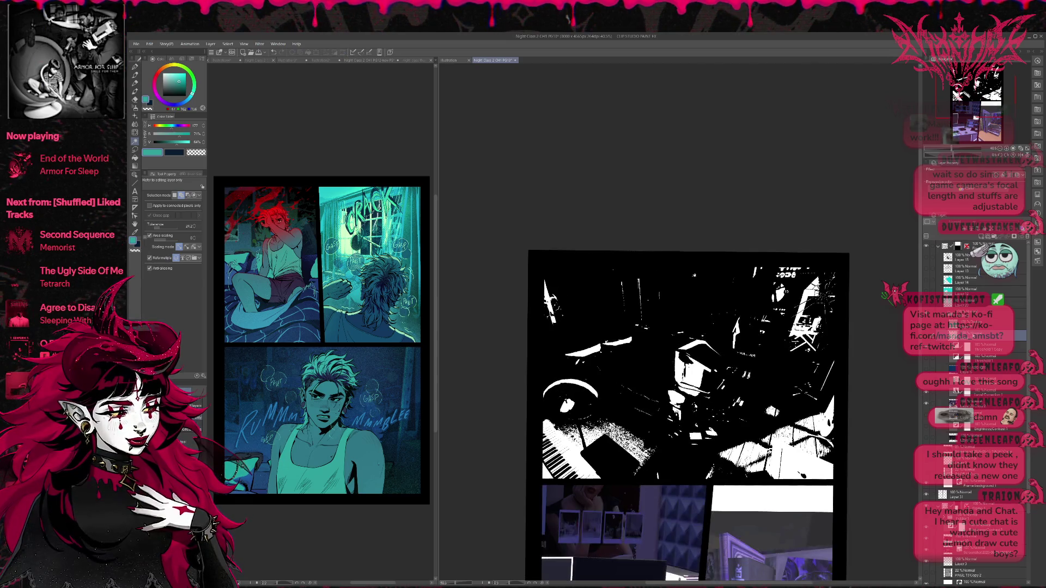
{"action": "left_click", "coordinate": [957, 346]}
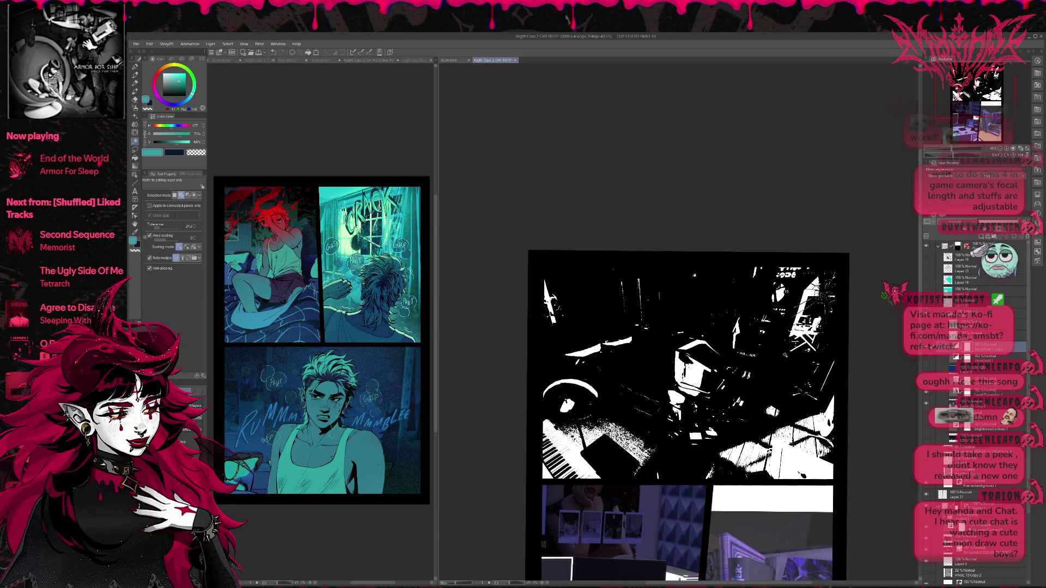
{"action": "key", "text": "ctrl+shift+d"}
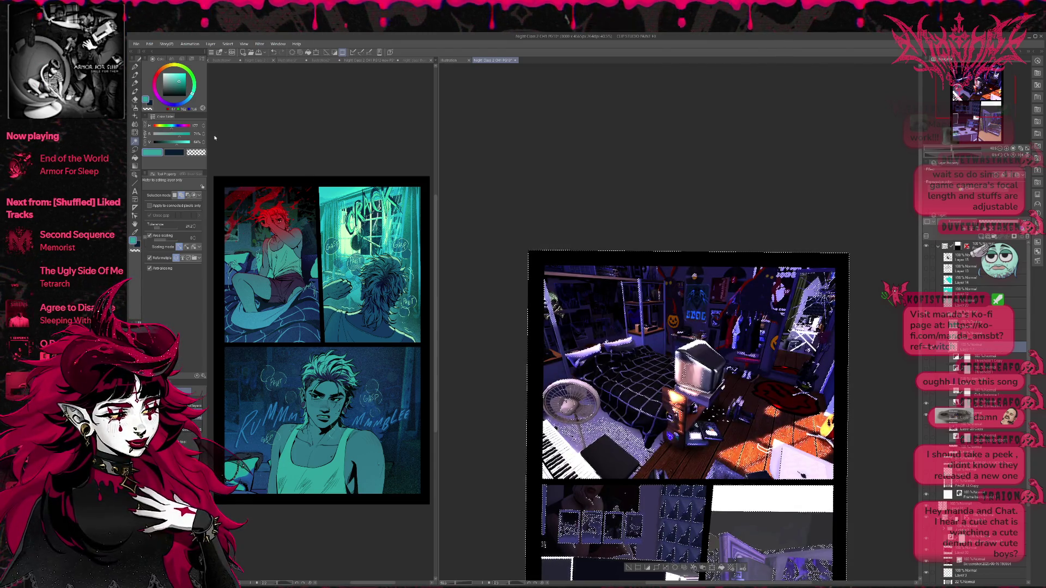
- Paint a soft dark-blue stroke across the bedroom panel with the pen, then deselect
{"action": "left_click", "coordinate": [134, 67]}
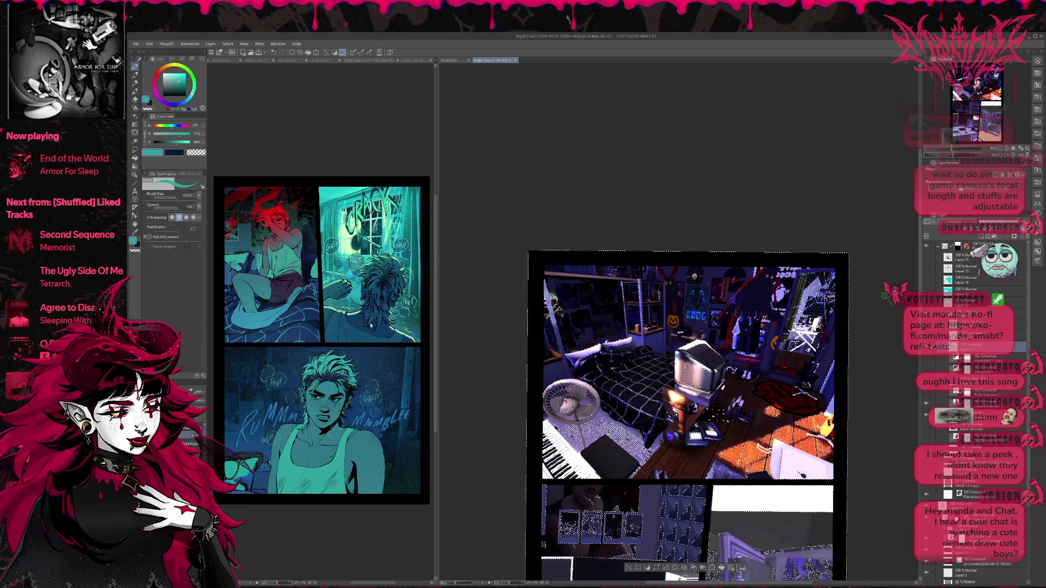
{"action": "left_click", "coordinate": [358, 345], "text": "alt"}
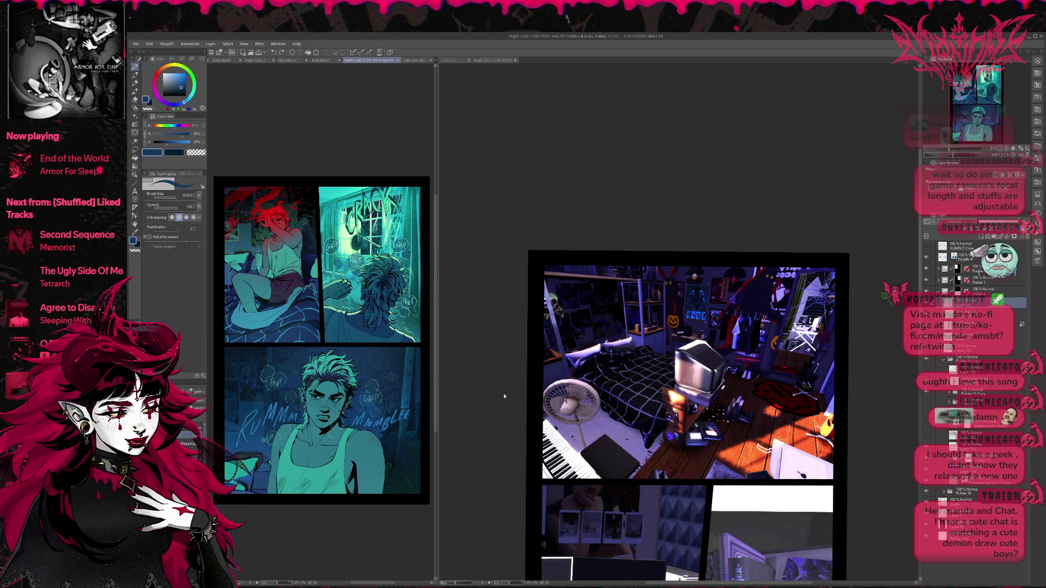
{"action": "mouse_move", "coordinate": [578, 382]}
{"action": "left_mouse_down"}
{"action": "mouse_move", "coordinate": [708, 463]}
{"action": "mouse_move", "coordinate": [790, 392]}
{"action": "mouse_move", "coordinate": [681, 284]}
{"action": "mouse_move", "coordinate": [846, 329]}
{"action": "left_mouse_up"}
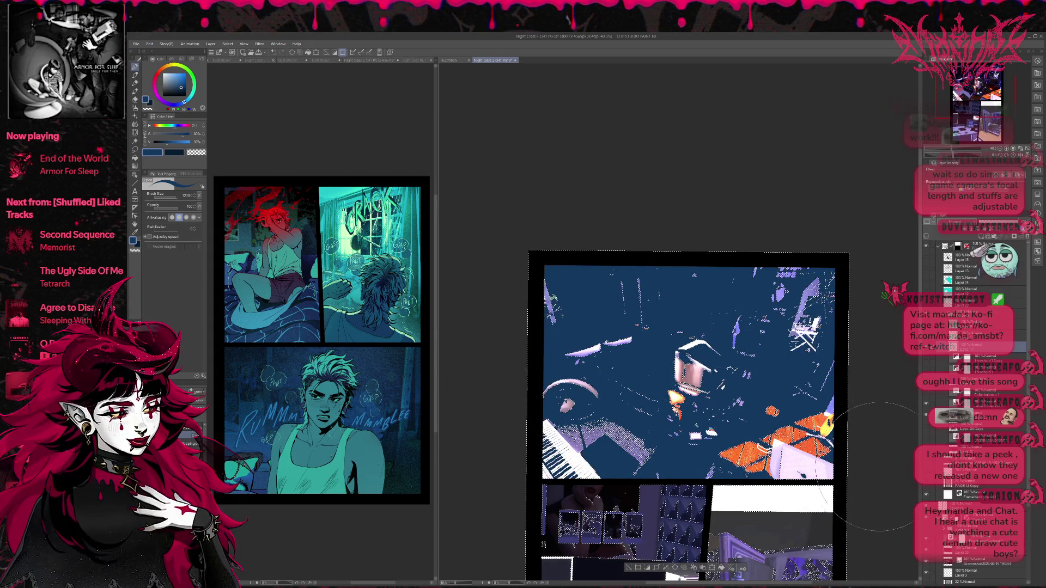
{"action": "key", "text": "ctrl+d"}
- Toggle the teal-and-blue duotone and colour layers to compare green, orange and pale-yellow floor looks
{"action": "left_click", "coordinate": [926, 341]}
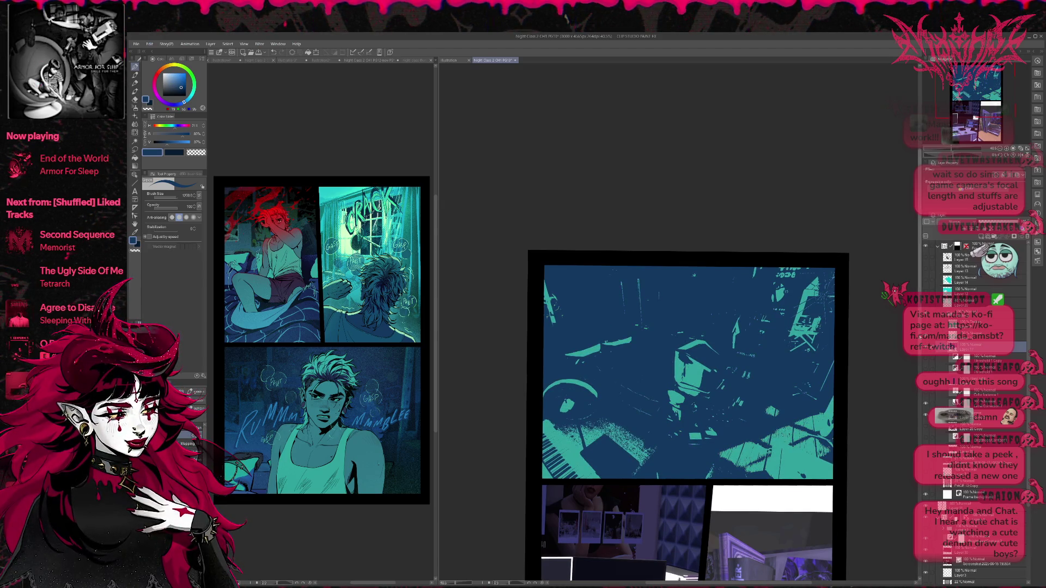
{"action": "left_click", "coordinate": [926, 340]}
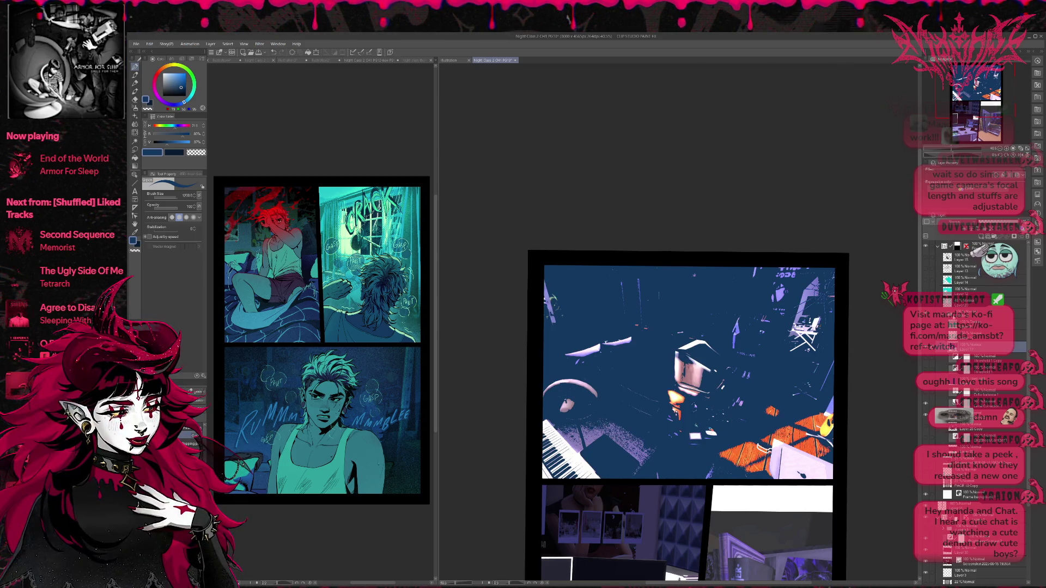
{"action": "left_click", "coordinate": [926, 358]}
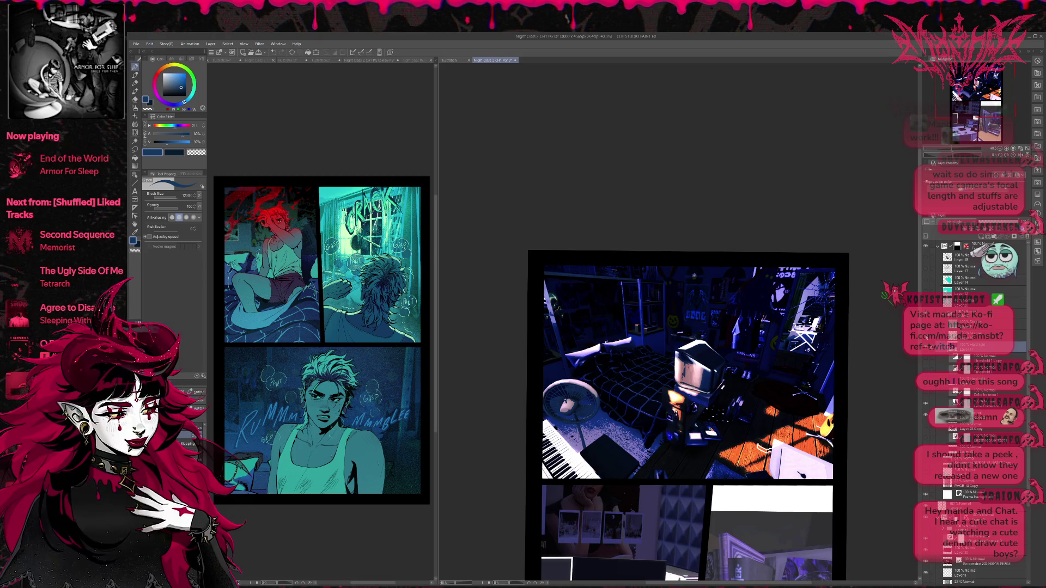
{"action": "left_click", "coordinate": [926, 341]}
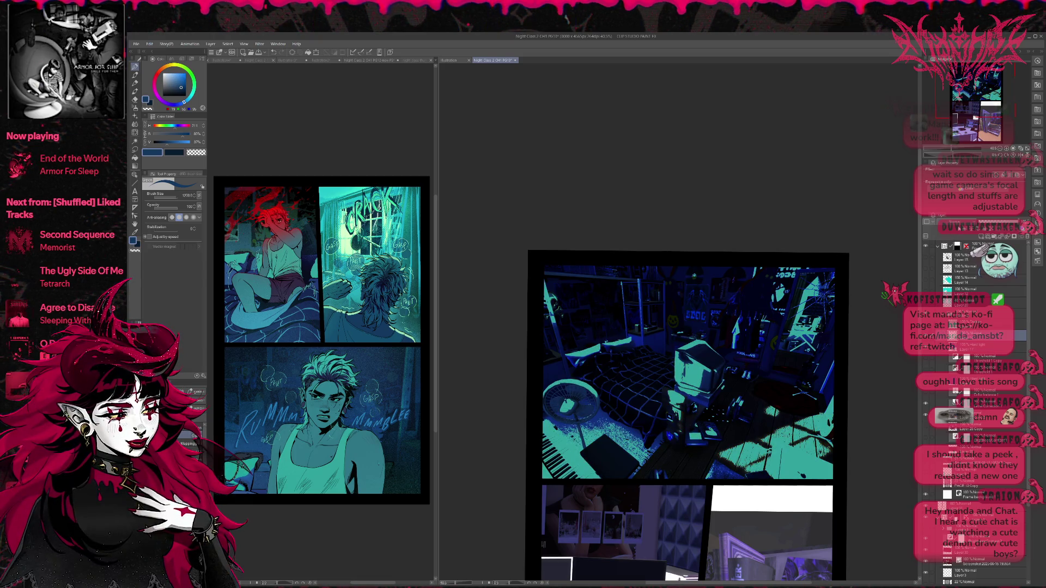
{"action": "left_click", "coordinate": [926, 341]}
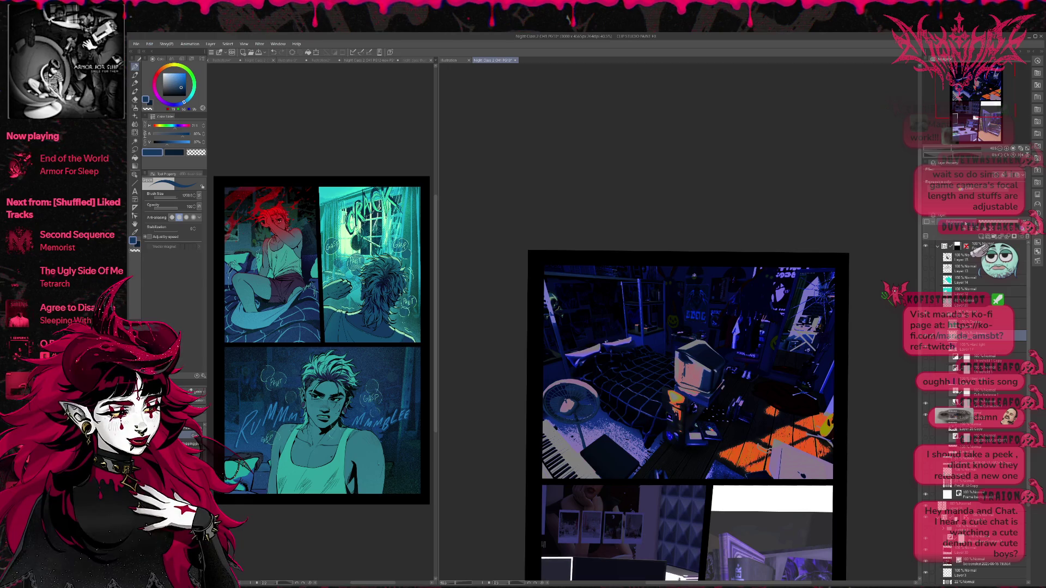
{"action": "left_click", "coordinate": [925, 341]}
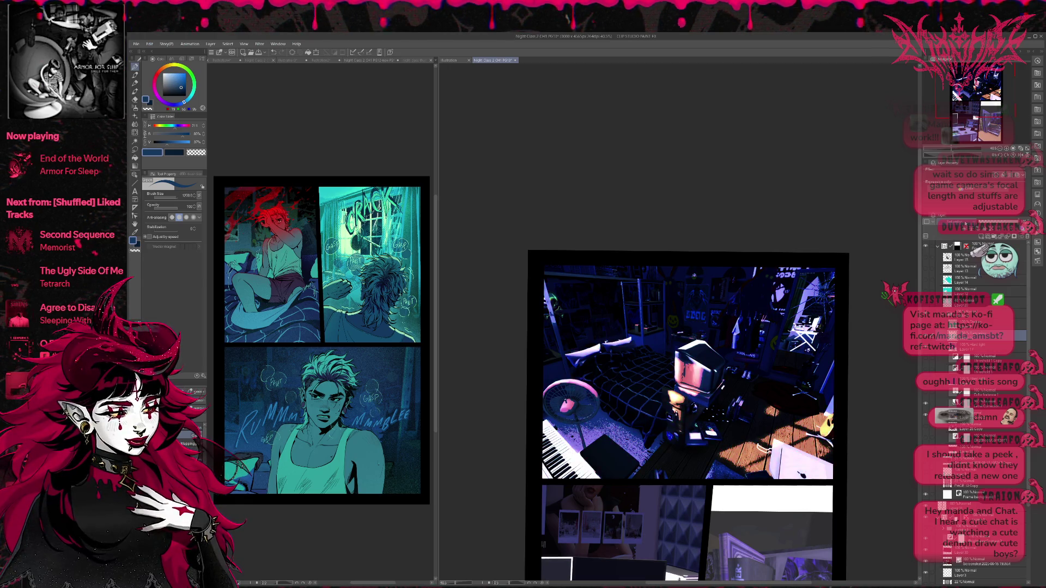
{"action": "left_click", "coordinate": [926, 341]}
{"action": "left_click", "coordinate": [926, 340]}
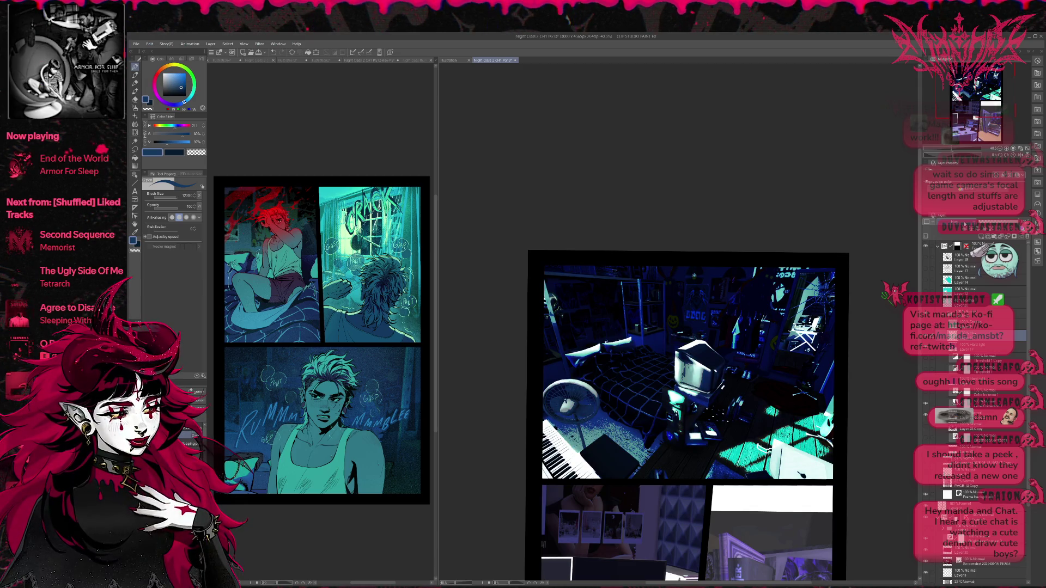
{"action": "left_click", "coordinate": [926, 340]}
{"action": "left_click", "coordinate": [926, 340]}
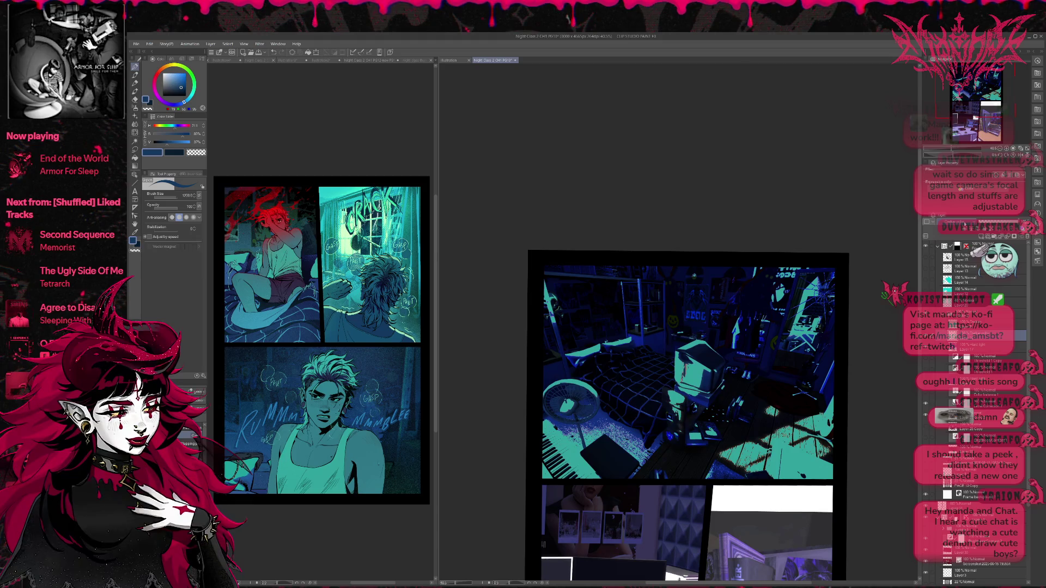
{"action": "left_click", "coordinate": [926, 341]}
{"action": "left_click", "coordinate": [926, 341]}
{"action": "left_click", "coordinate": [926, 341]}
{"action": "left_click", "coordinate": [926, 341]}
{"action": "left_click", "coordinate": [926, 341]}
{"action": "left_click", "coordinate": [926, 341]}
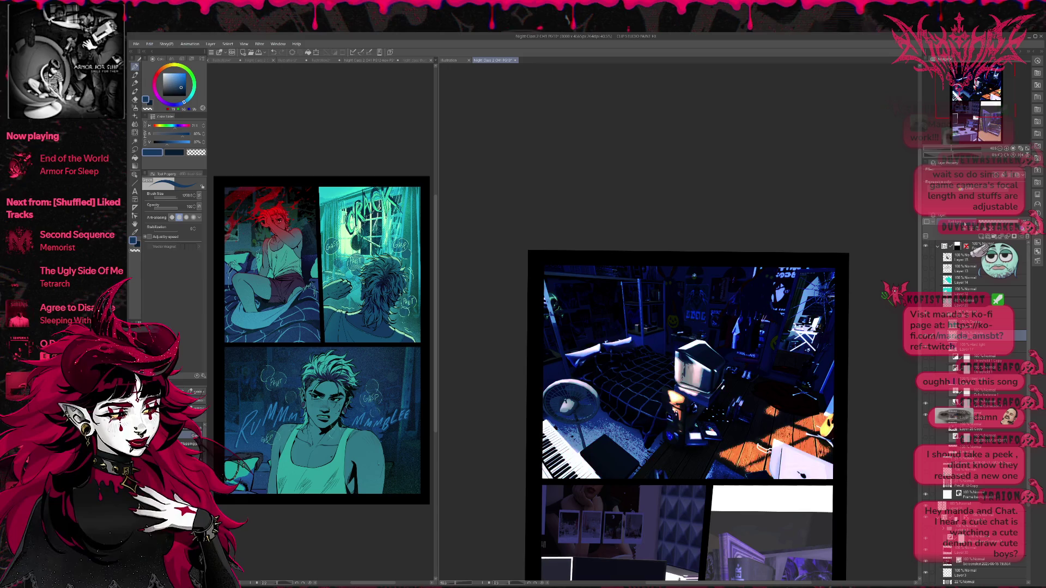
{"action": "left_click", "coordinate": [925, 341]}
{"action": "left_click", "coordinate": [926, 341]}
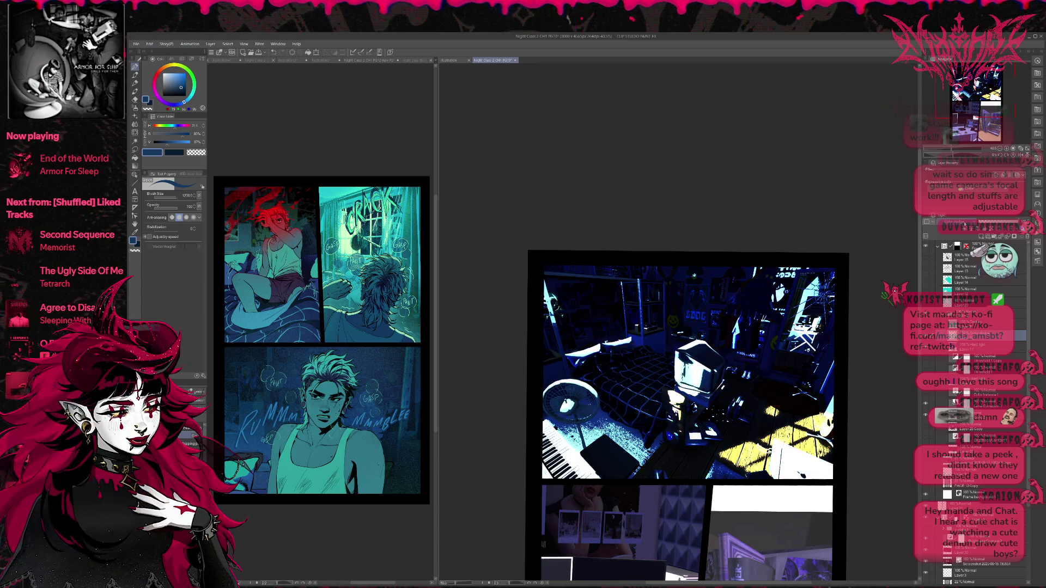
- Scroll down the layer list and toggle lower layers to preview fuller colours versus the blue-tinted look
{"action": "scroll", "coordinate": [960, 224], "scroll_direction": "down", "scroll_amount": 2}
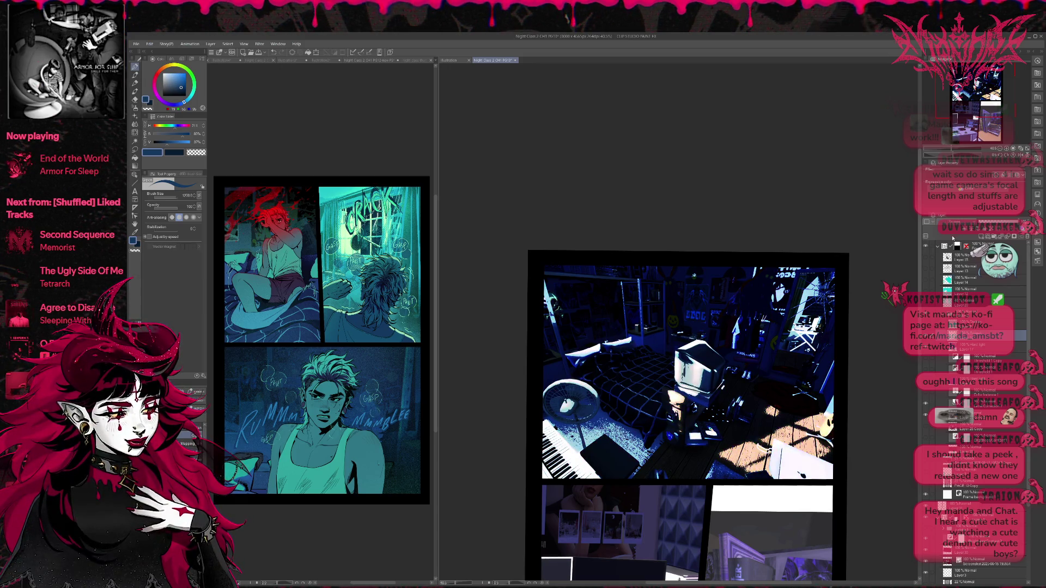
{"action": "scroll", "coordinate": [961, 224], "scroll_direction": "down", "scroll_amount": 1}
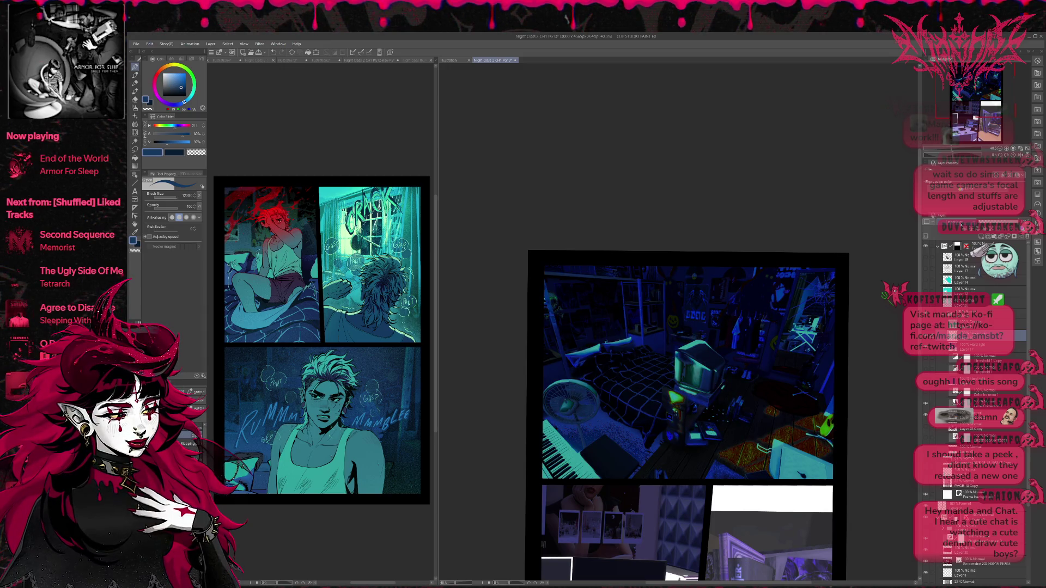
{"action": "scroll", "coordinate": [961, 225], "scroll_direction": "down", "scroll_amount": 1}
{"action": "scroll", "coordinate": [960, 224], "scroll_direction": "down", "scroll_amount": 2}
{"action": "scroll", "coordinate": [960, 224], "scroll_direction": "down", "scroll_amount": 1}
{"action": "scroll", "coordinate": [961, 225], "scroll_direction": "down", "scroll_amount": 1}
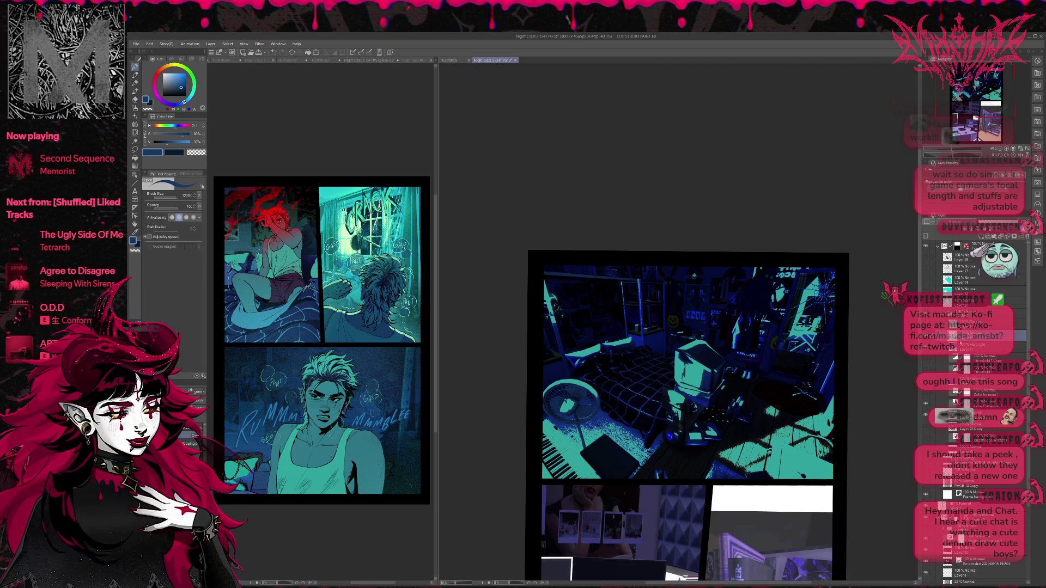
{"action": "scroll", "coordinate": [961, 224], "scroll_direction": "down", "scroll_amount": 1}
{"action": "scroll", "coordinate": [961, 225], "scroll_direction": "up", "scroll_amount": 1}
{"action": "scroll", "coordinate": [961, 224], "scroll_direction": "down", "scroll_amount": 1}
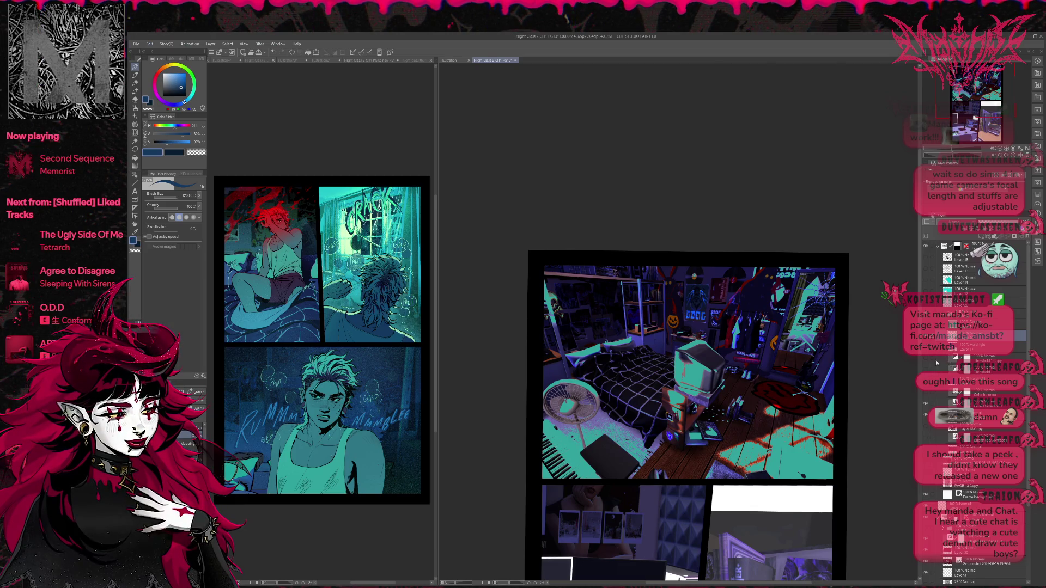
{"action": "left_click", "coordinate": [928, 405]}
{"action": "left_click", "coordinate": [928, 407]}
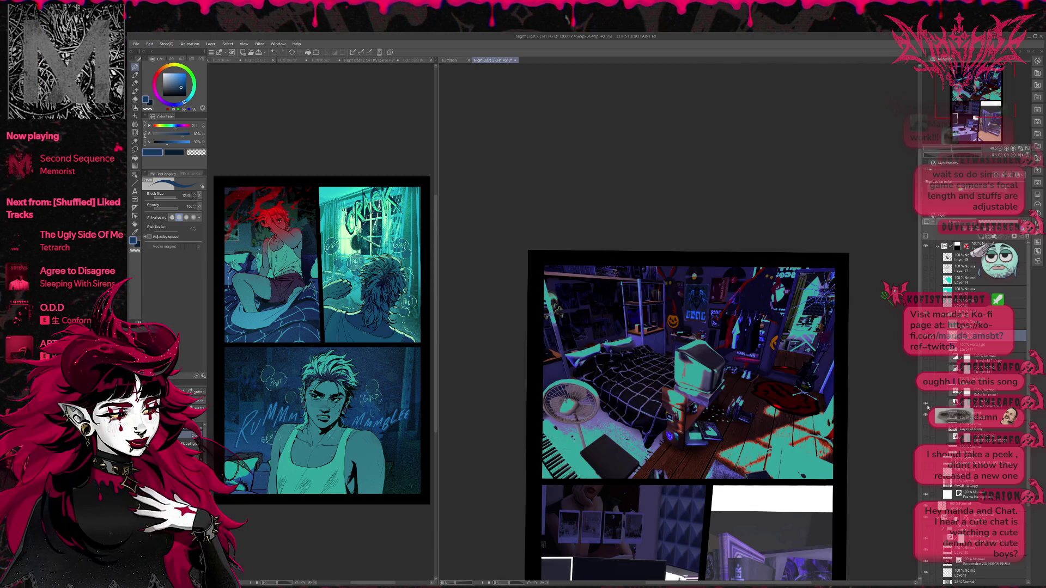
{"action": "left_click", "coordinate": [927, 407]}
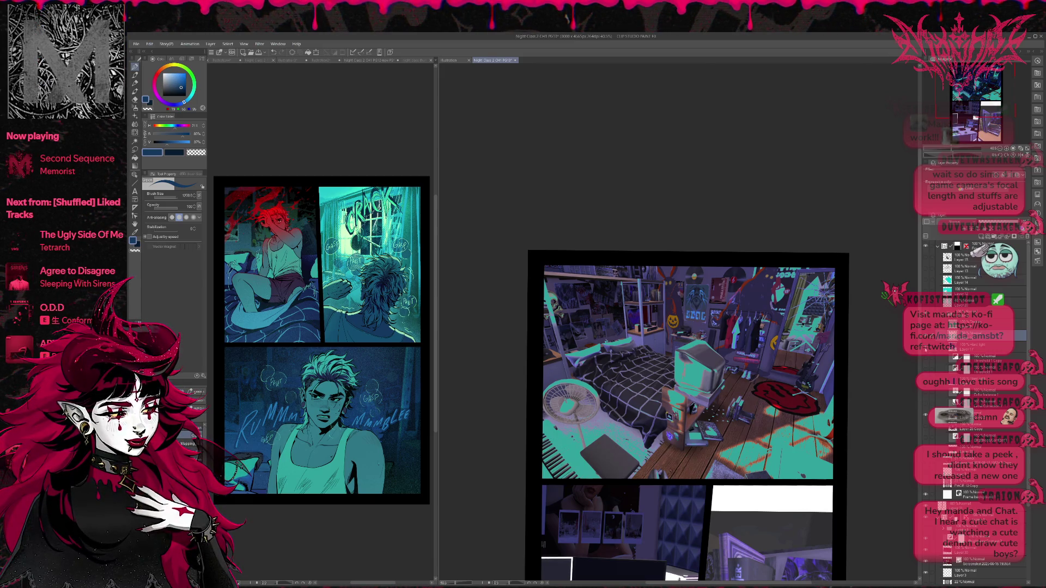
{"action": "left_click", "coordinate": [925, 350]}
- Hide and restore several more layers for comparison, ending with the high-contrast layer visible
{"action": "left_click", "coordinate": [924, 415]}
{"action": "left_click", "coordinate": [924, 416]}
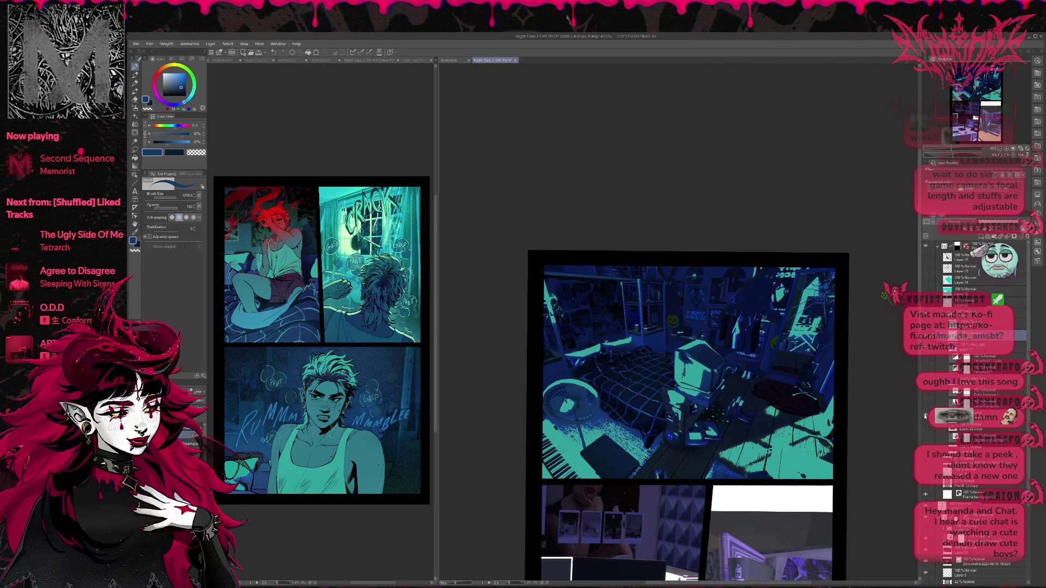
{"action": "left_click", "coordinate": [924, 402]}
{"action": "left_click", "coordinate": [924, 400]}
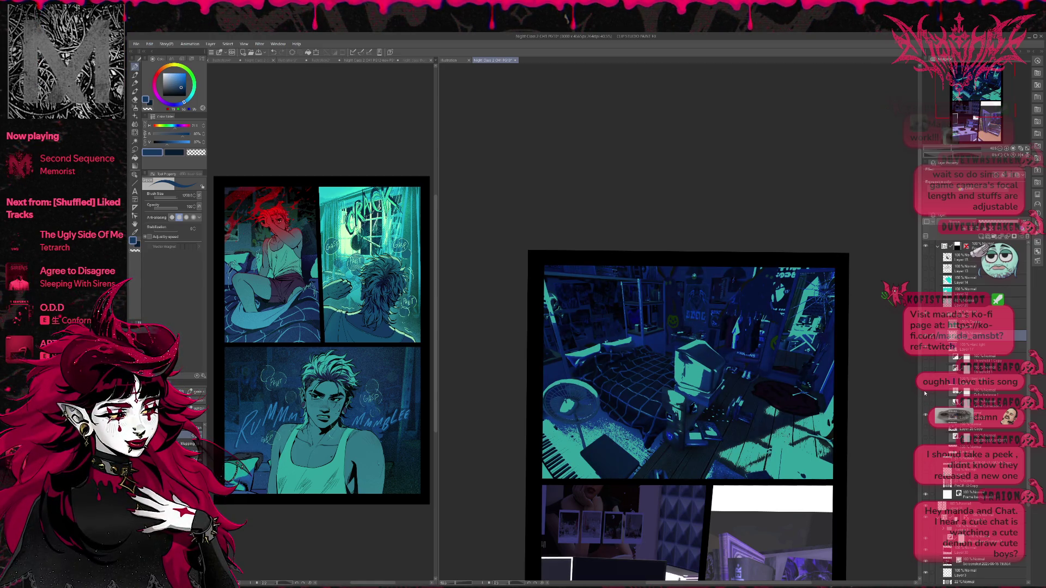
{"action": "left_click", "coordinate": [924, 376]}
{"action": "left_click", "coordinate": [925, 376]}
{"action": "left_click", "coordinate": [925, 361]}
{"action": "left_click", "coordinate": [925, 361]}
{"action": "left_click", "coordinate": [924, 369]}
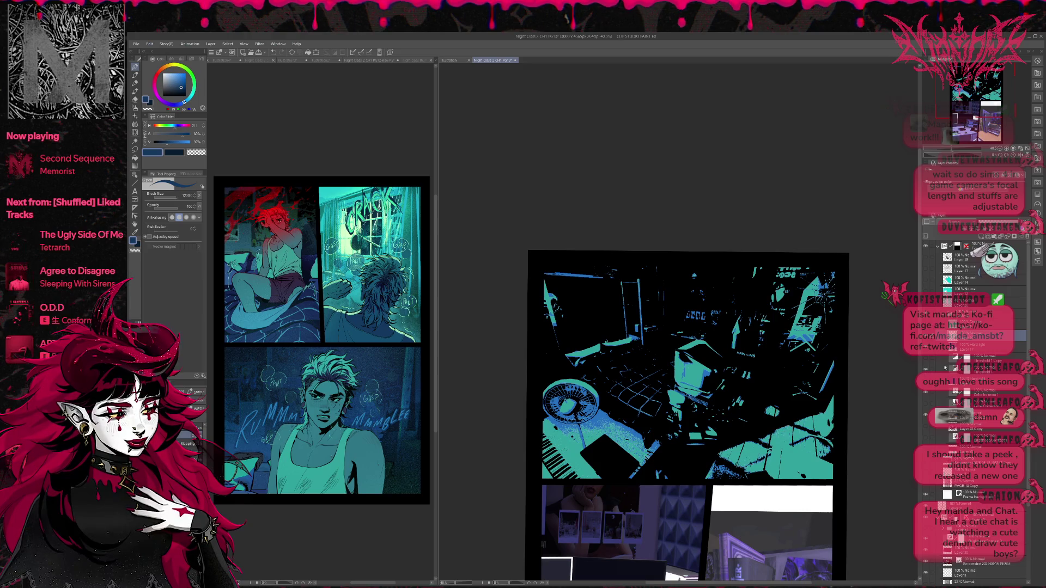
- Duplicate the Threshold 1 layer and apply a filter from the Filter menu to the copy
{"action": "left_click", "coordinate": [930, 368]}
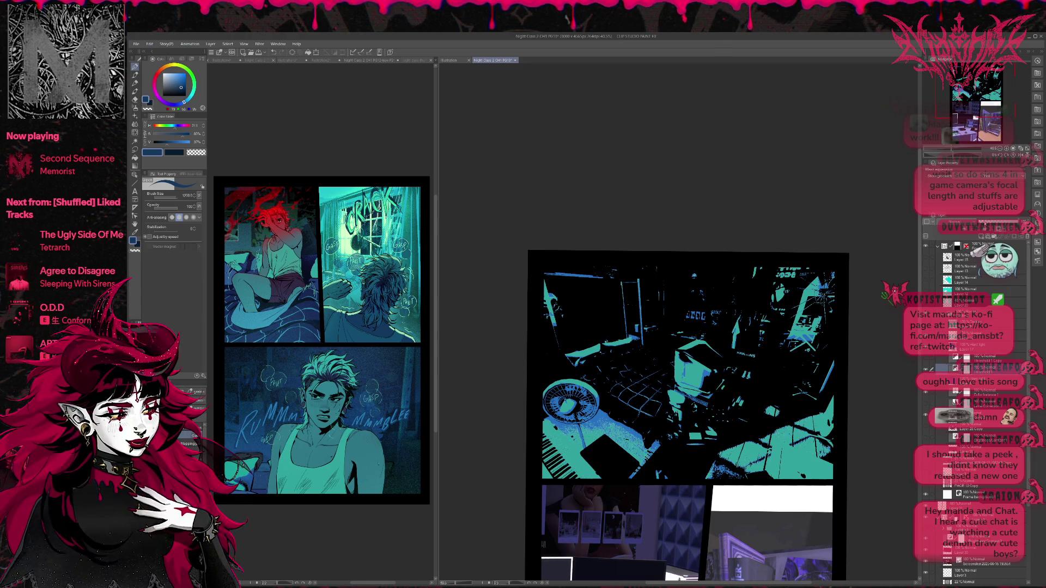
{"action": "left_click", "coordinate": [985, 224]}
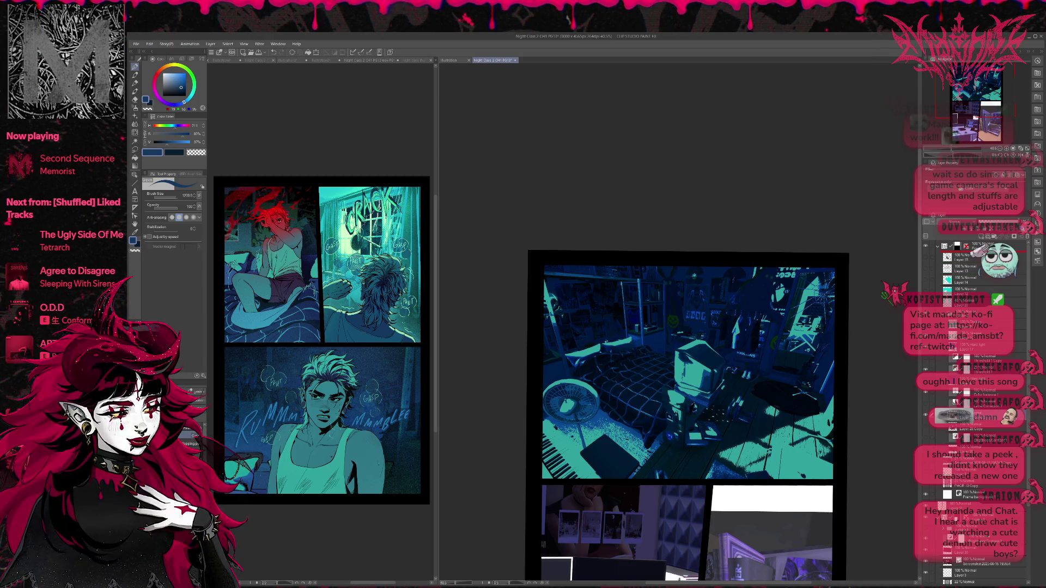
{"action": "left_click", "coordinate": [312, 88]}
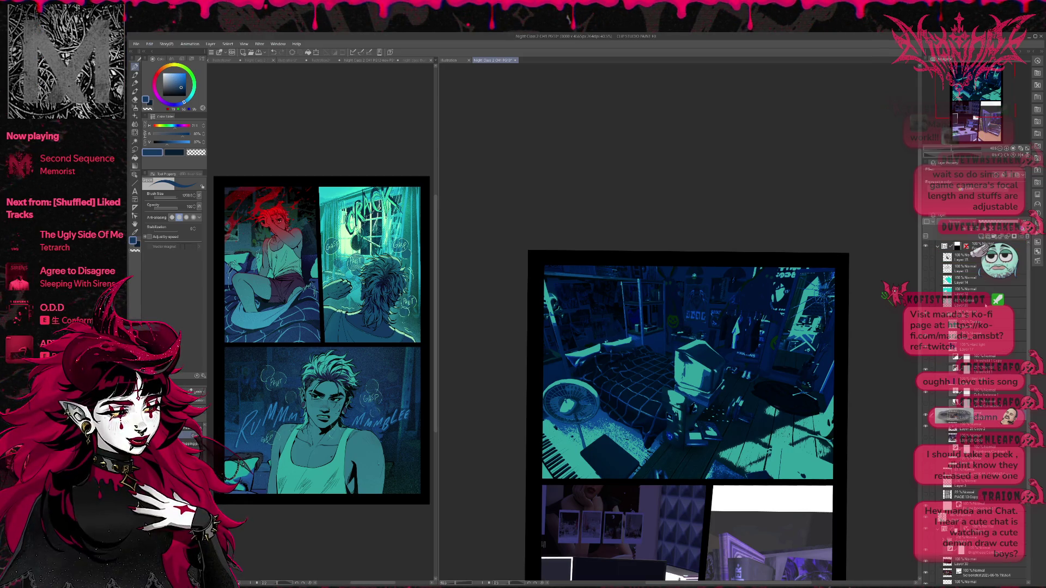
{"action": "left_click", "coordinate": [310, 93]}
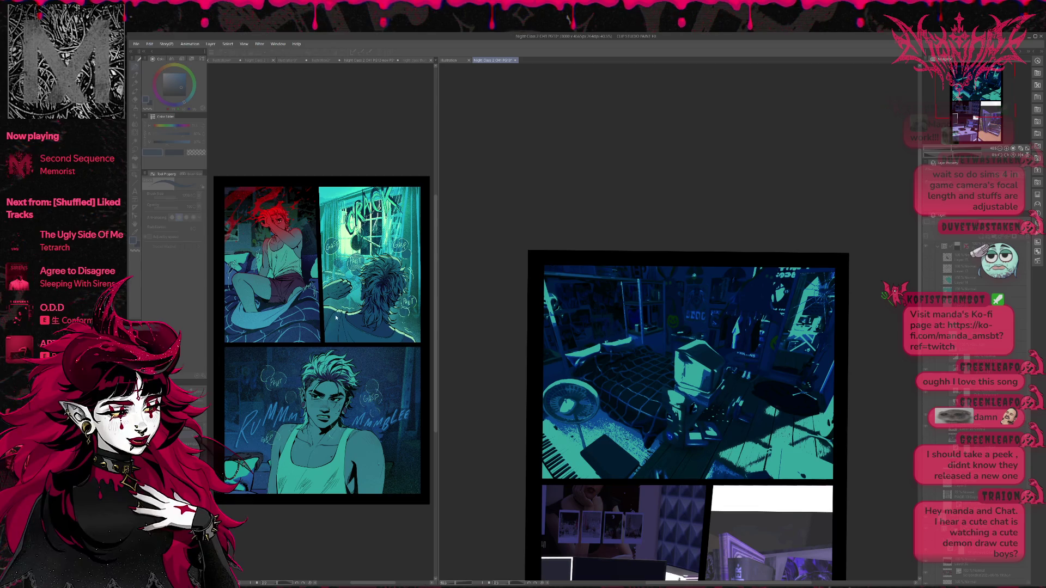
{"action": "key", "text": "Return"}
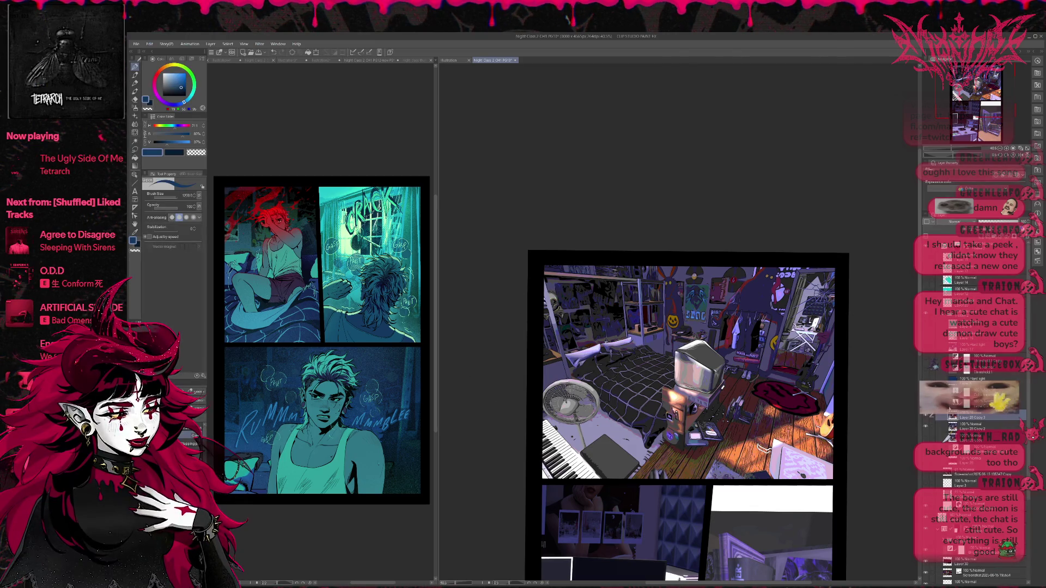
- Toggle the posterized teal layers and dark blue overlay to compare against the plain render
{"action": "left_click", "coordinate": [925, 351]}
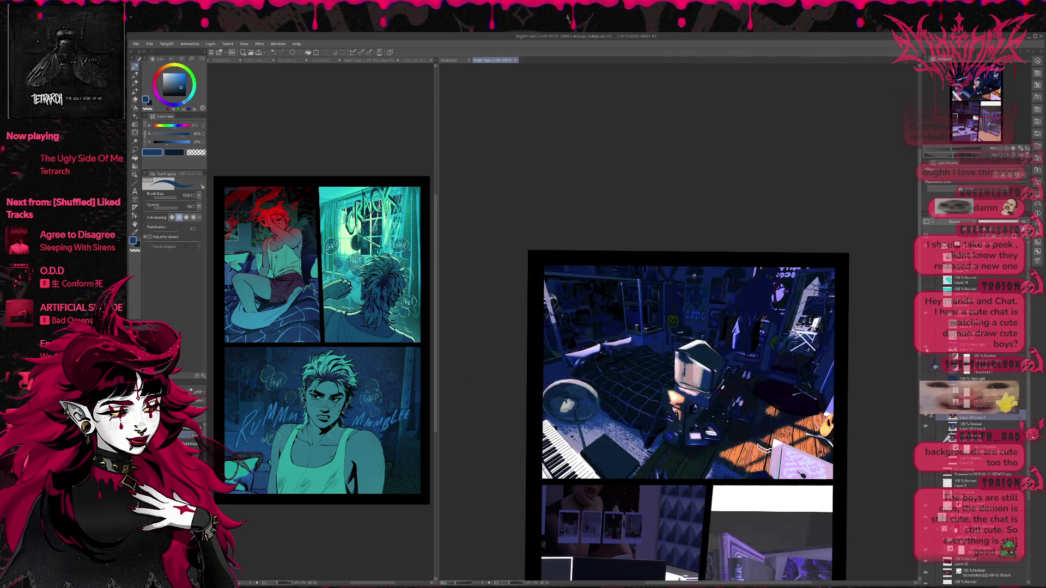
{"action": "left_click", "coordinate": [925, 337]}
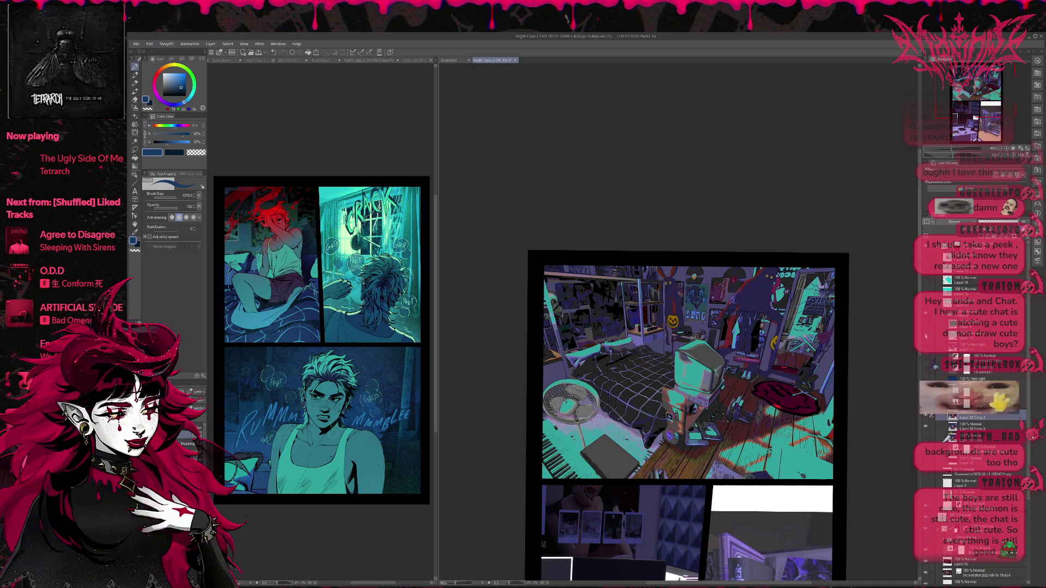
{"action": "left_click", "coordinate": [925, 335]}
{"action": "left_click", "coordinate": [926, 327]}
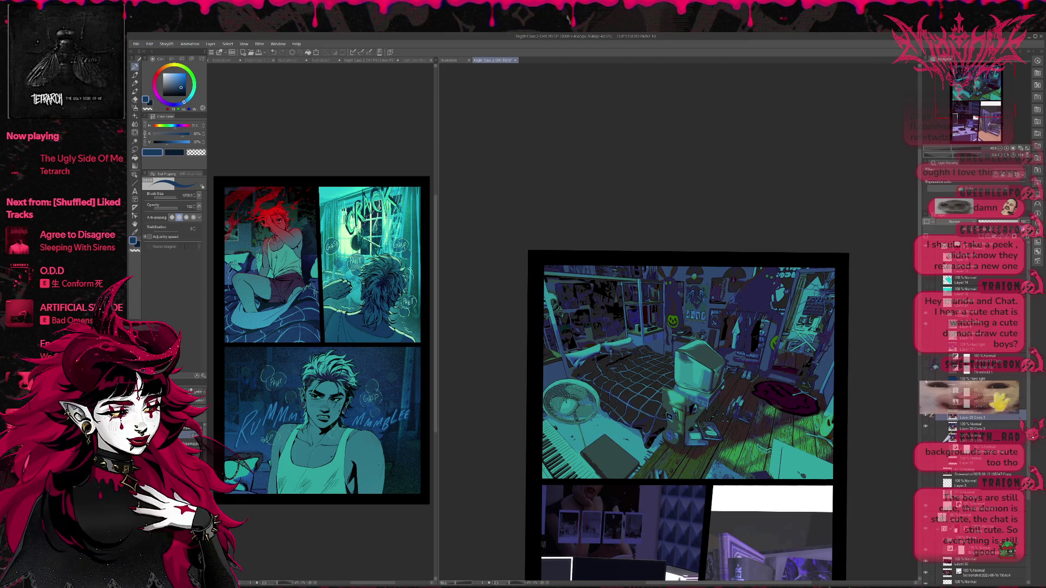
{"action": "left_click", "coordinate": [925, 381]}
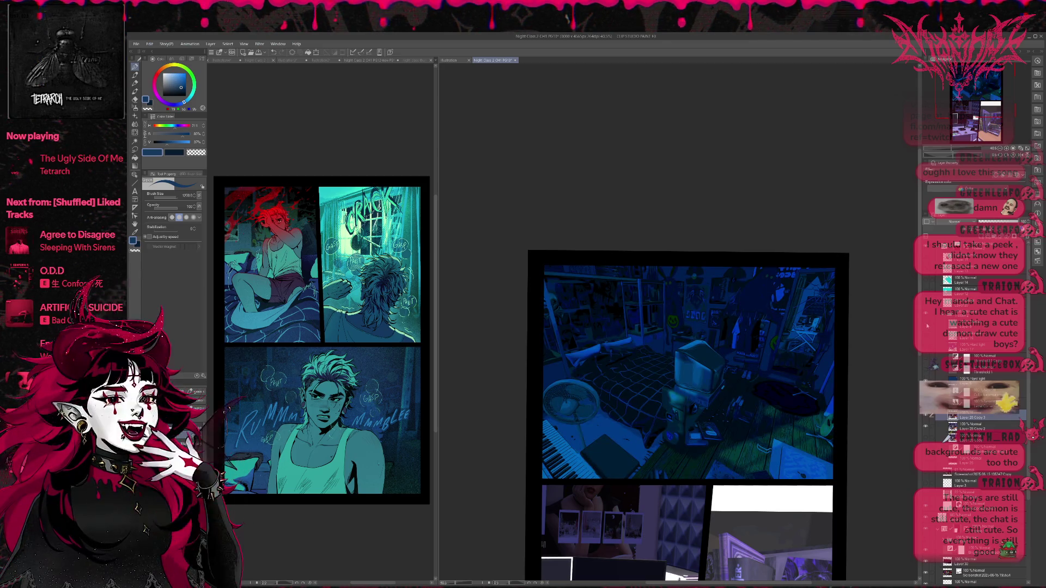
{"action": "left_click", "coordinate": [926, 380]}
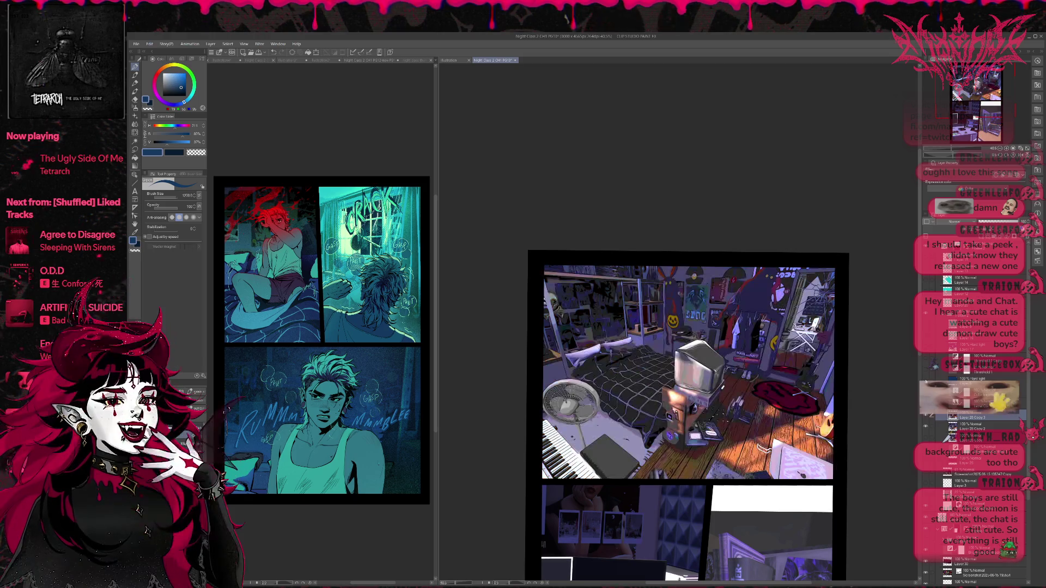
{"action": "left_click", "coordinate": [925, 380]}
- Try the Hard light layer at 67% opacity, then return it to 100%
{"action": "left_click", "coordinate": [975, 379]}
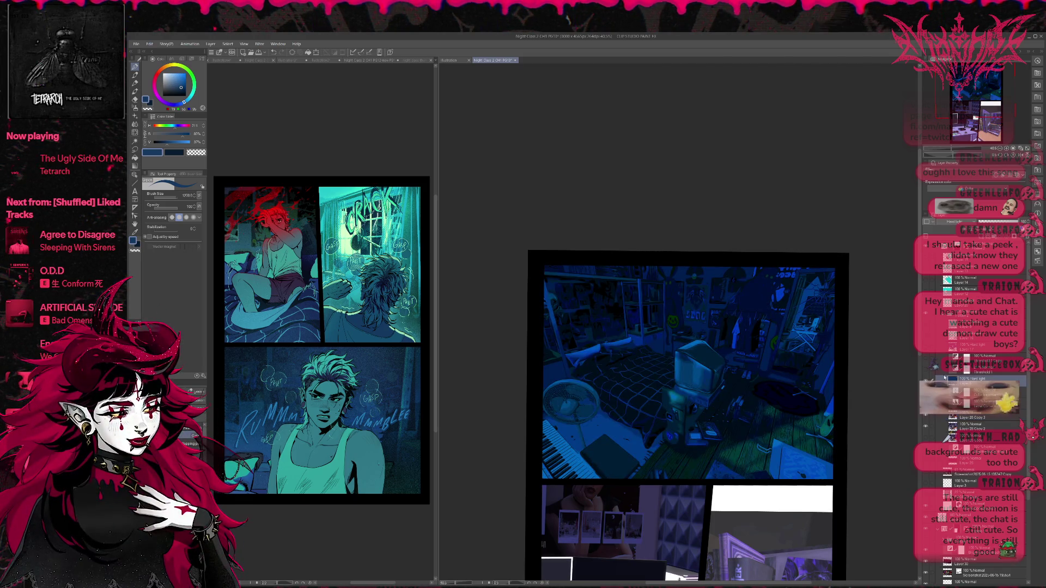
{"action": "left_click_drag", "start_coordinate": [1016, 221], "coordinate": [1004, 222]}
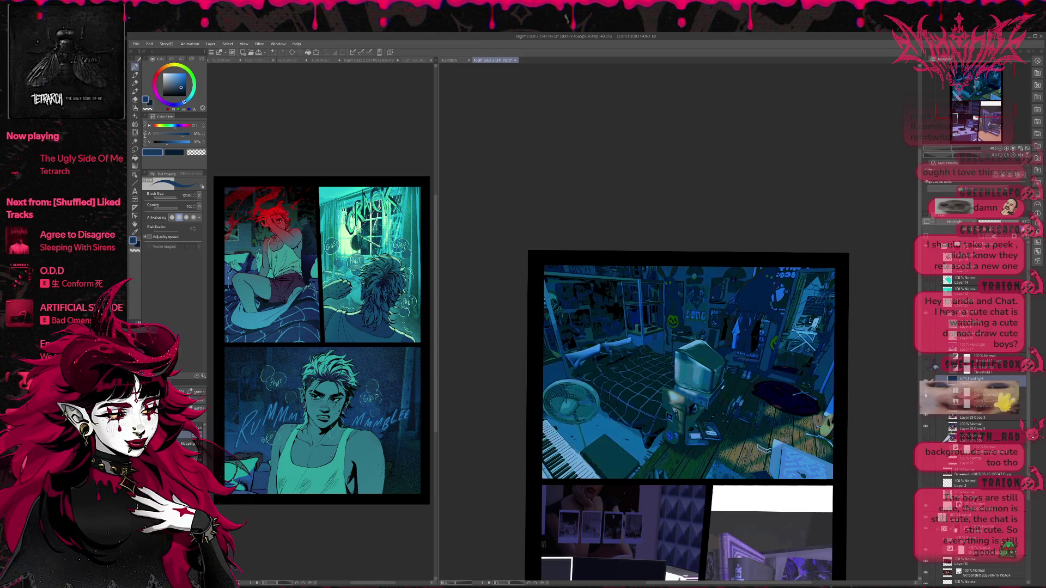
{"action": "left_click", "coordinate": [925, 395]}
{"action": "left_click", "coordinate": [928, 380]}
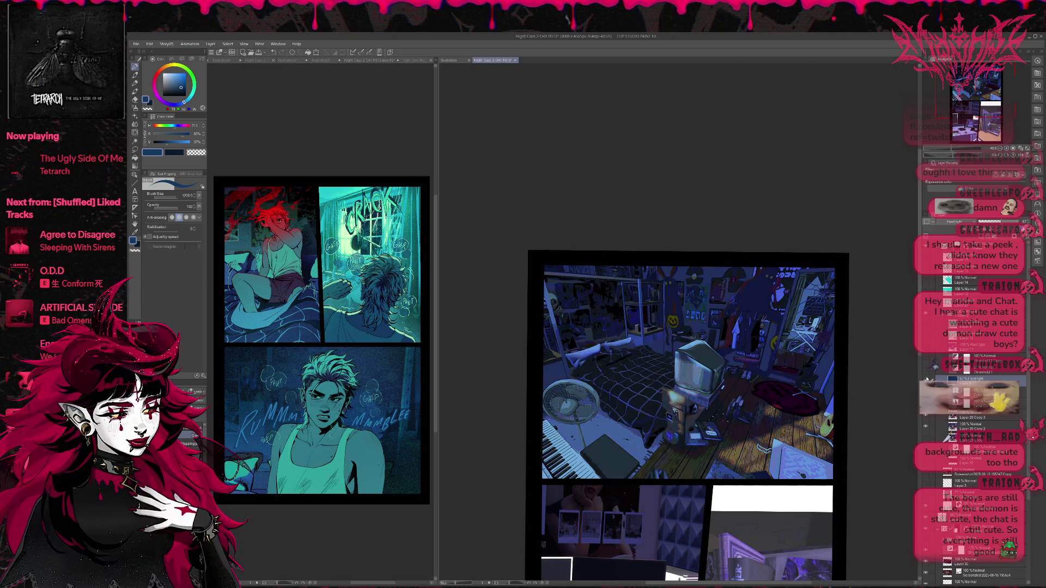
{"action": "left_click_drag", "start_coordinate": [1001, 222], "coordinate": [1019, 221]}
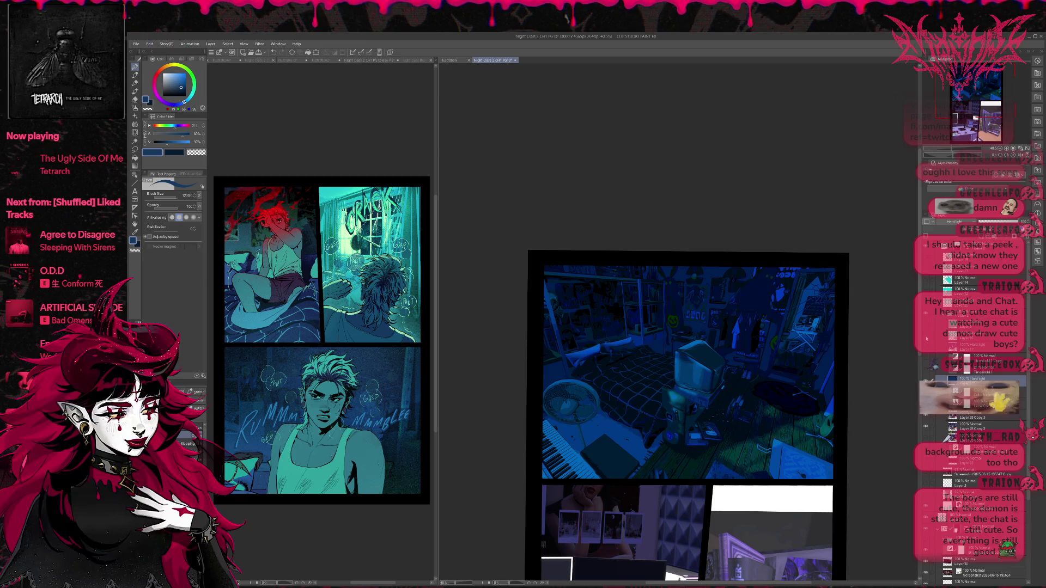
- Move the Hard light layer above the Threshold layers and show the black-and-white threshold layer
{"action": "left_click", "coordinate": [925, 339]}
{"action": "left_click", "coordinate": [926, 370]}
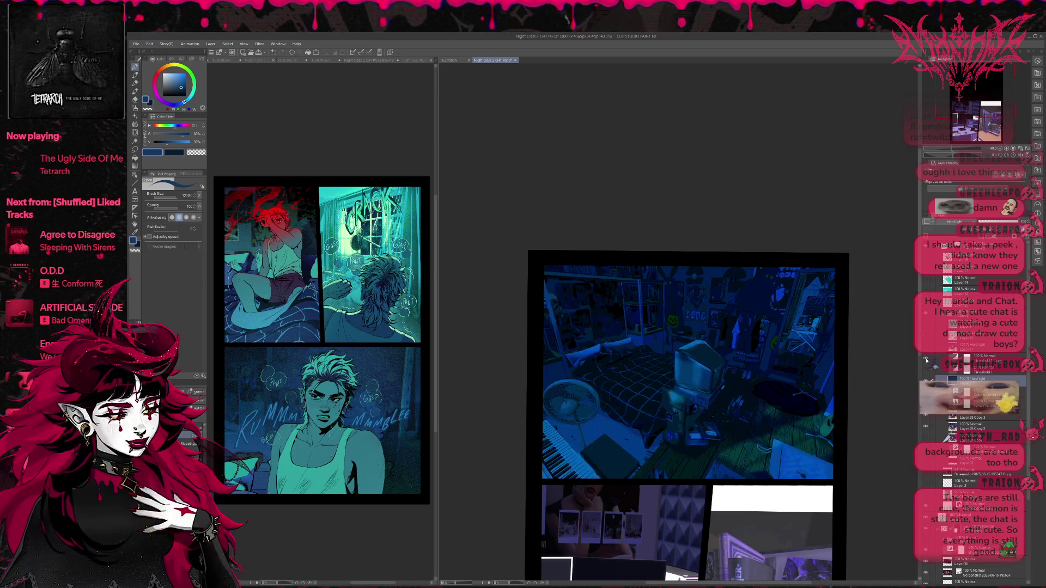
{"action": "left_click", "coordinate": [926, 374]}
{"action": "left_click", "coordinate": [927, 405]}
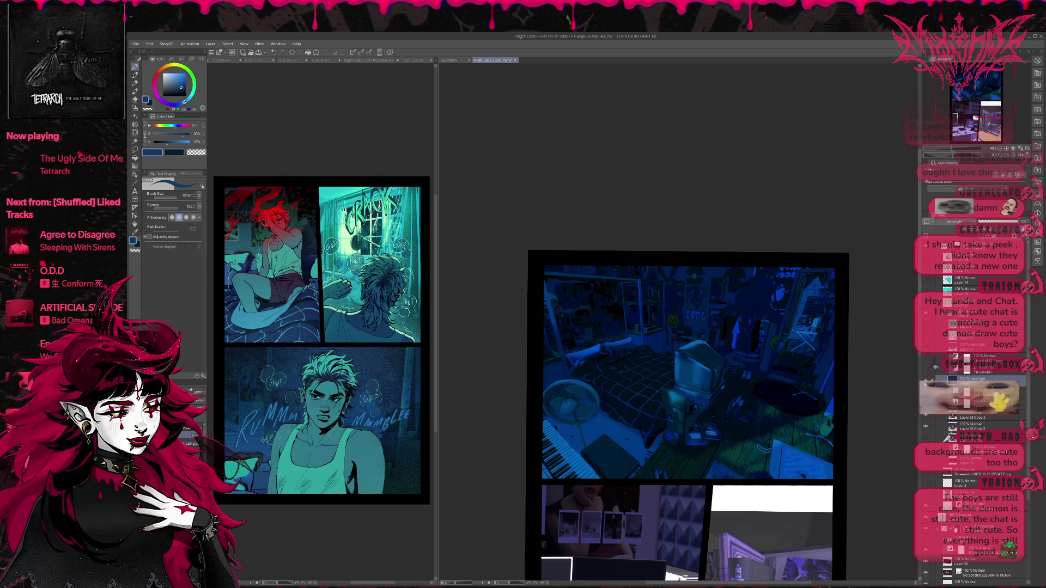
{"action": "left_click", "coordinate": [927, 406]}
{"action": "left_click", "coordinate": [927, 408]}
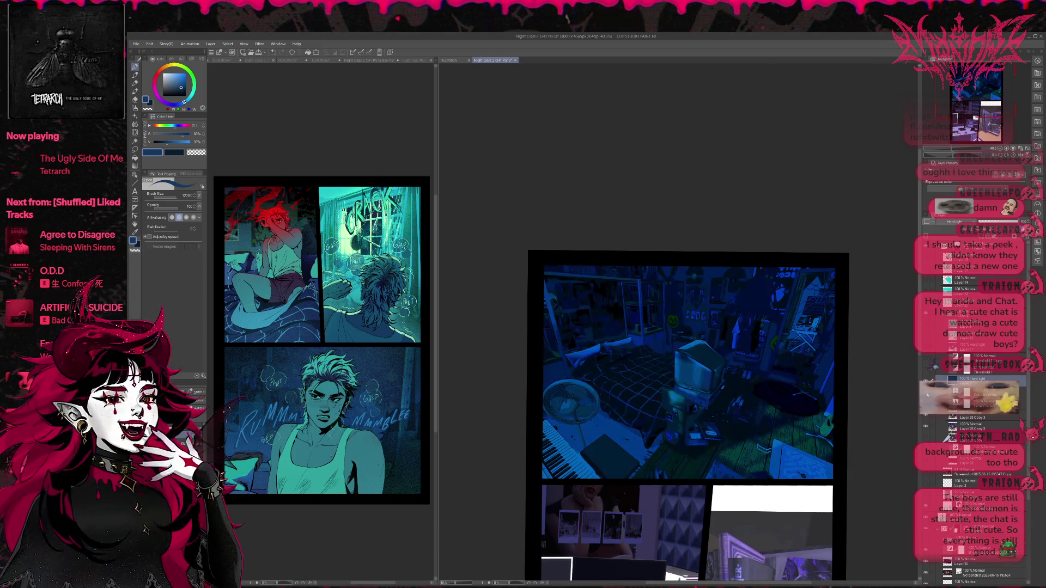
{"action": "left_click_drag", "start_coordinate": [927, 380], "coordinate": [928, 359]}
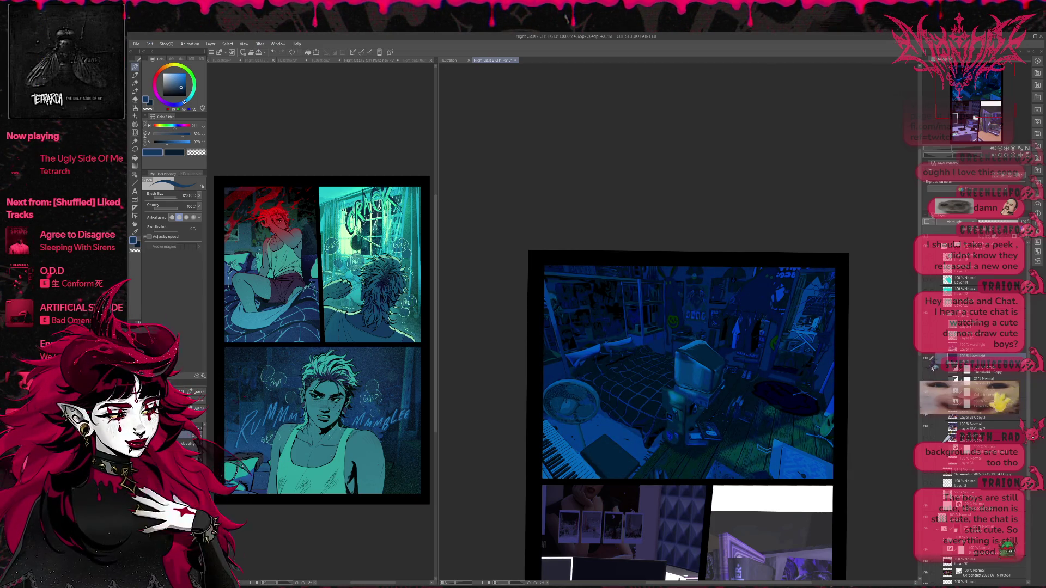
{"action": "left_click", "coordinate": [925, 371]}
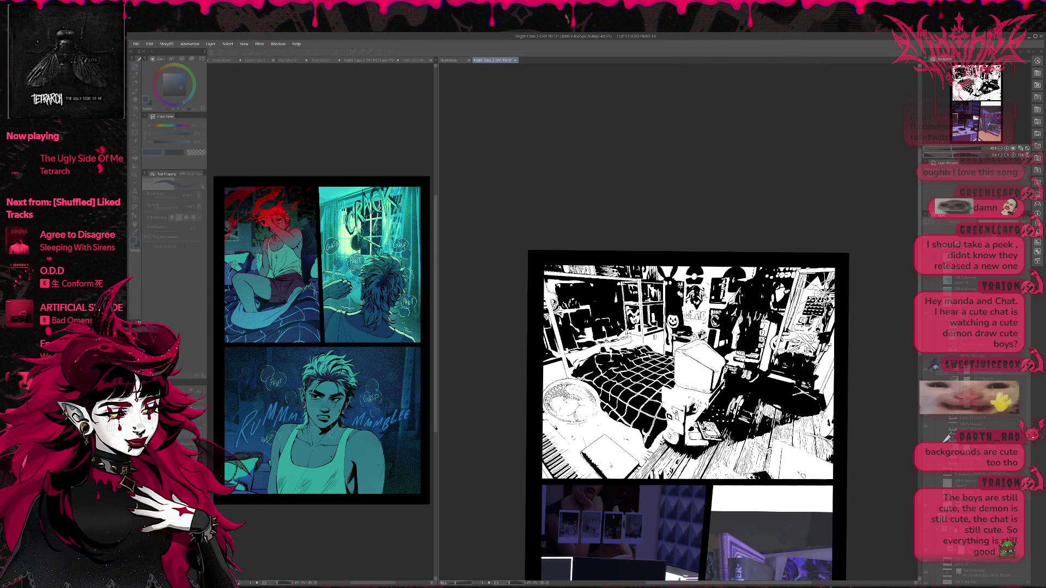
{"action": "key", "text": "Tab"}
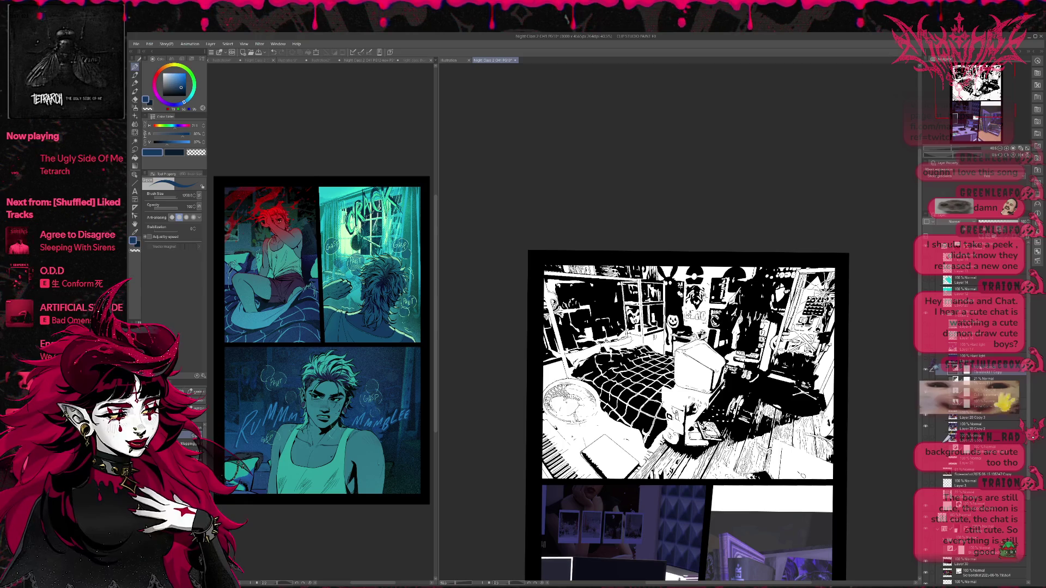
- Turn the panel's white areas blue and reveal the cyan bed, figure, fan and floor lighting
{"action": "left_click", "coordinate": [926, 359]}
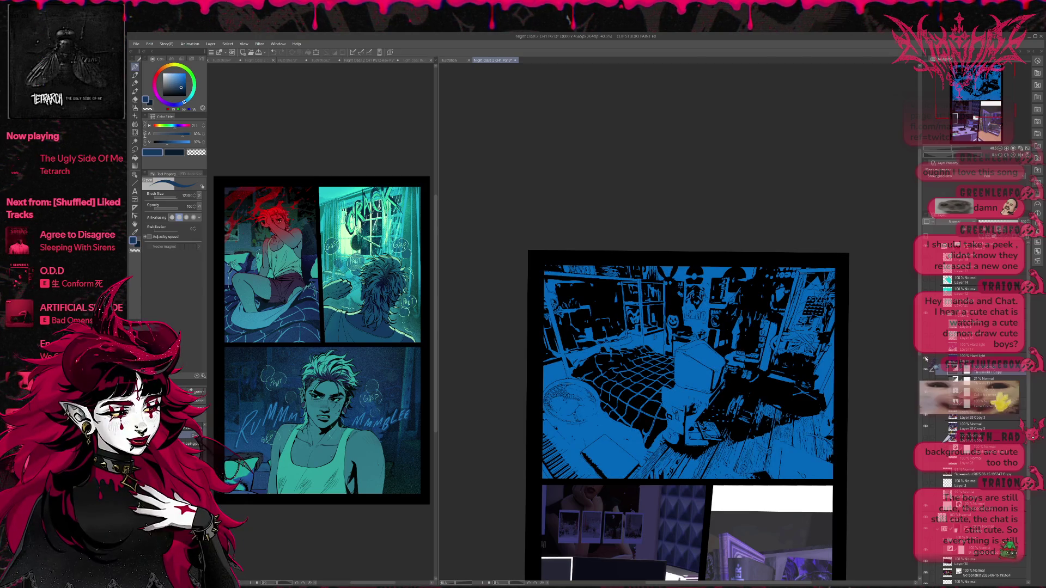
{"action": "left_click", "coordinate": [952, 358]}
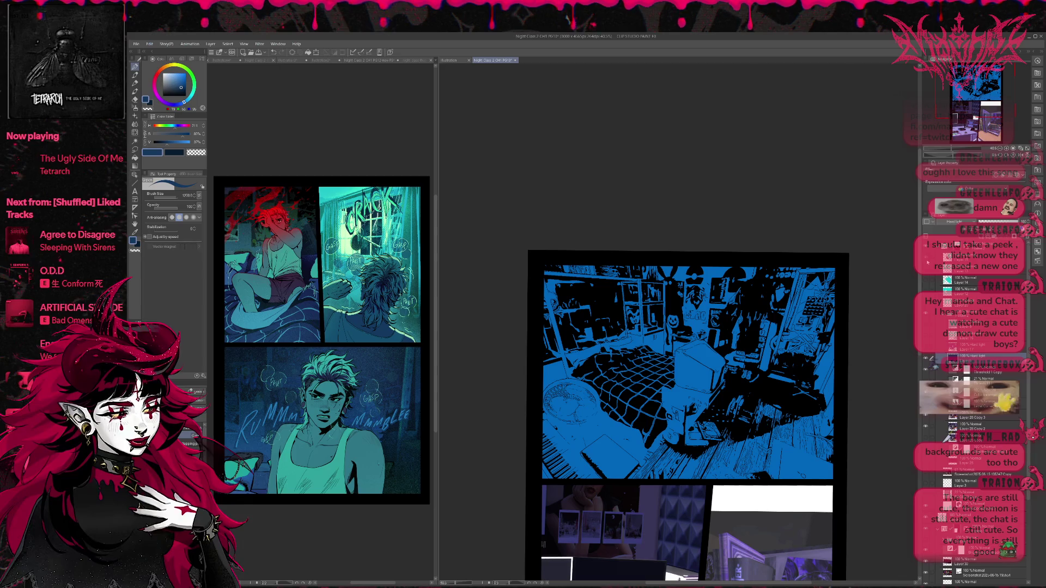
{"action": "left_click", "coordinate": [926, 280]}
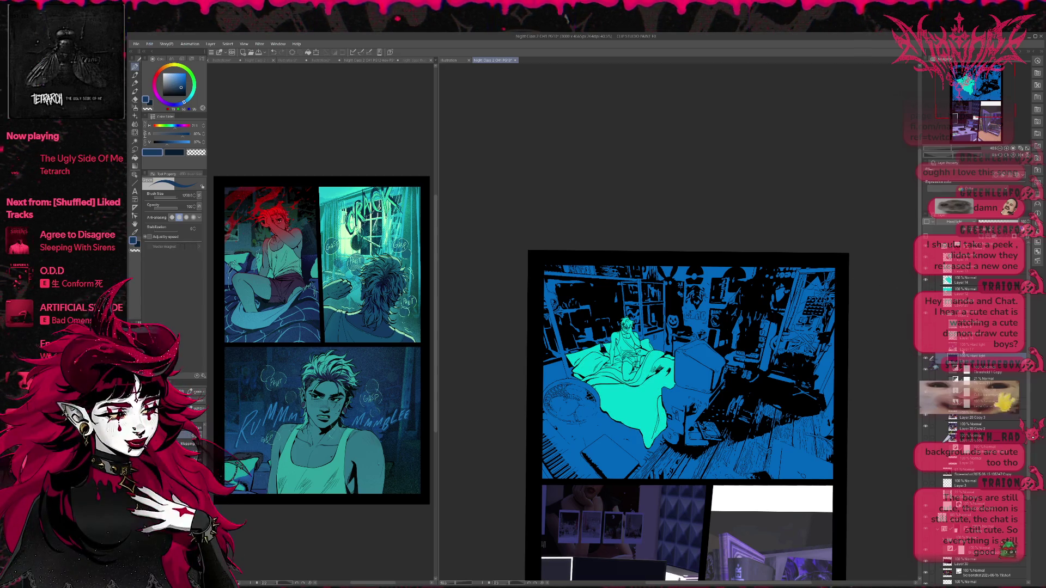
{"action": "left_click", "coordinate": [925, 339]}
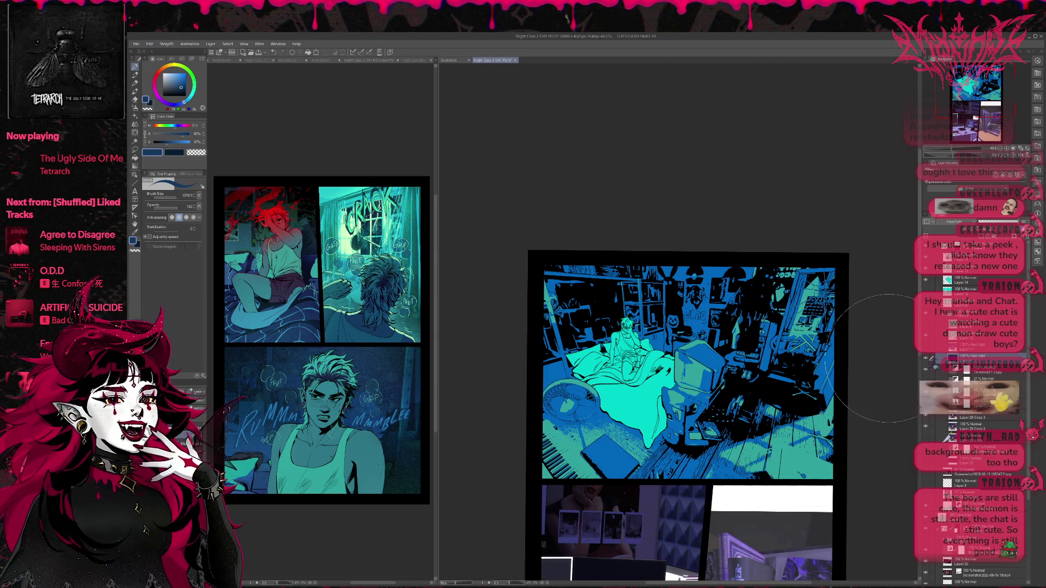
- Cycle the layer beneath Hard Light through Darken, Multiply and Subtract to Lighten blend mode
{"action": "left_click", "coordinate": [975, 370]}
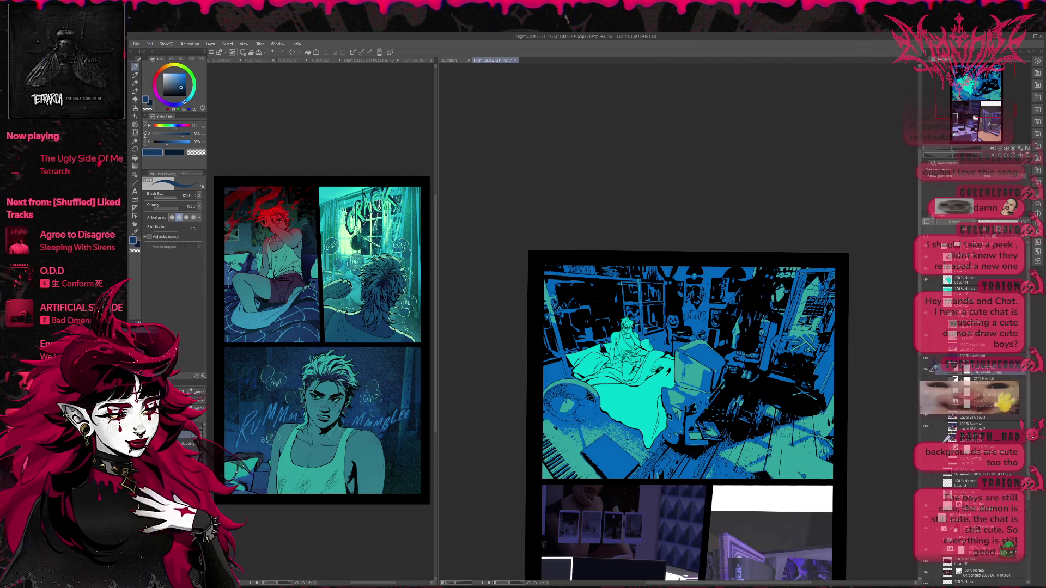
{"action": "scroll", "coordinate": [954, 221], "scroll_direction": "down", "scroll_amount": 1}
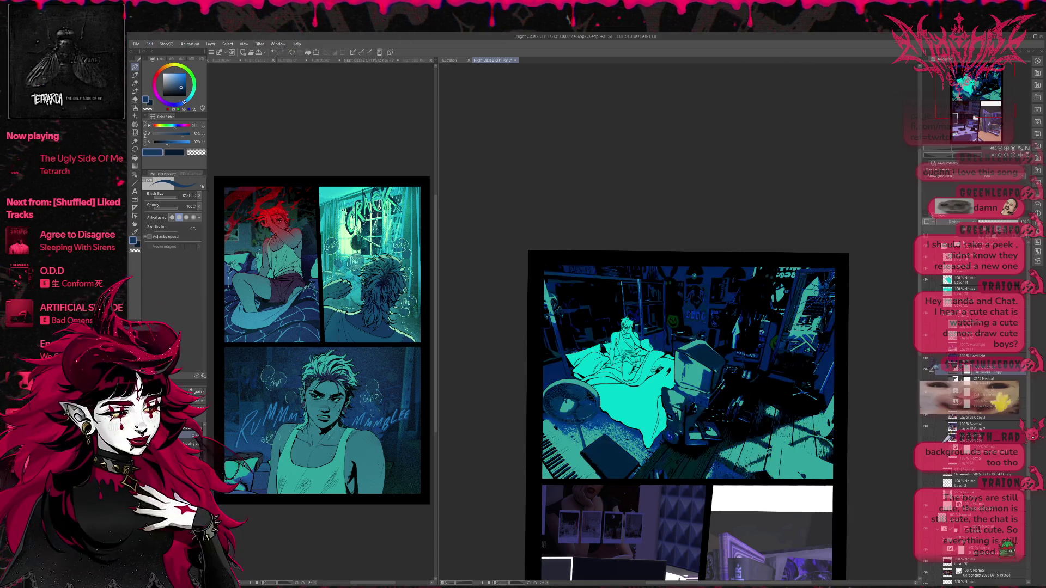
{"action": "scroll", "coordinate": [946, 222], "scroll_direction": "down", "scroll_amount": 1}
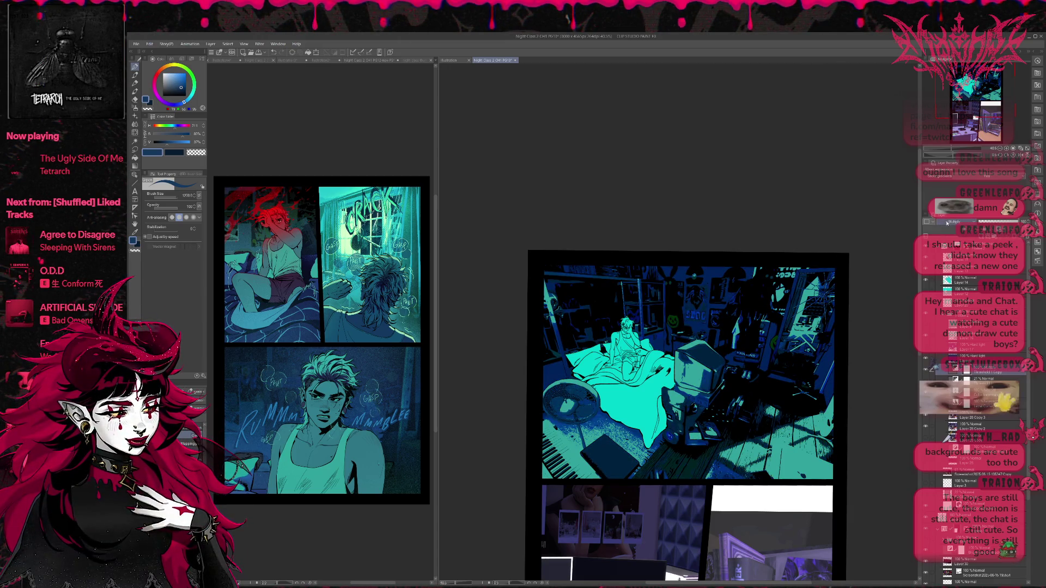
{"action": "scroll", "coordinate": [954, 222], "scroll_direction": "down", "scroll_amount": 3}
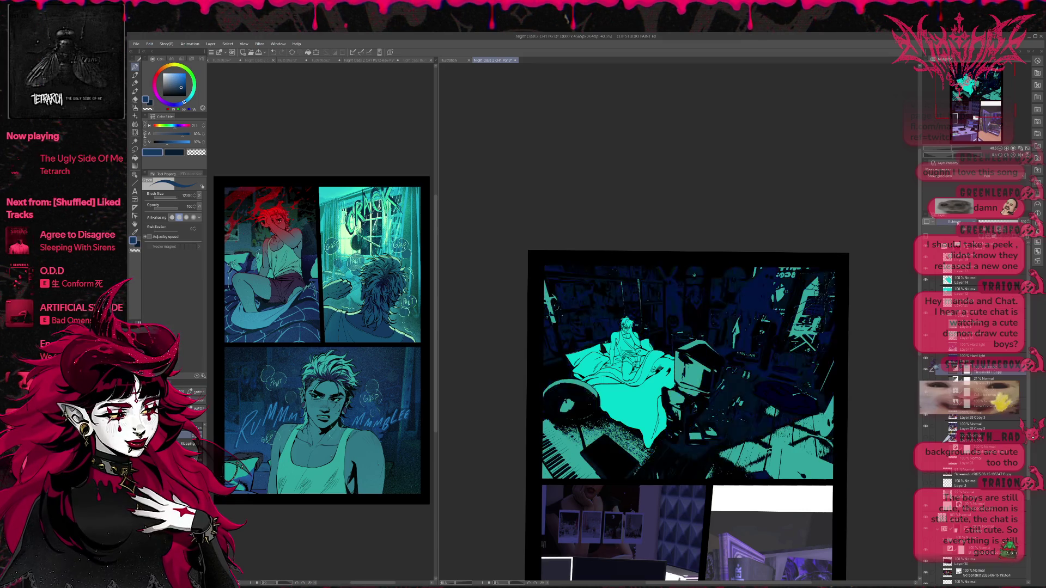
{"action": "scroll", "coordinate": [957, 222], "scroll_direction": "down", "scroll_amount": 1}
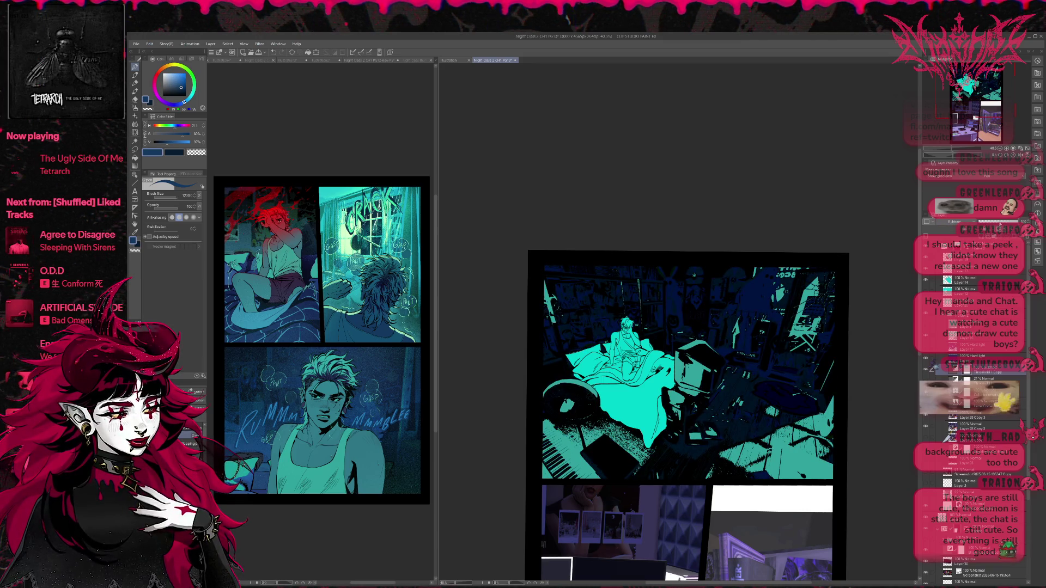
{"action": "scroll", "coordinate": [958, 225], "scroll_direction": "down", "scroll_amount": 2}
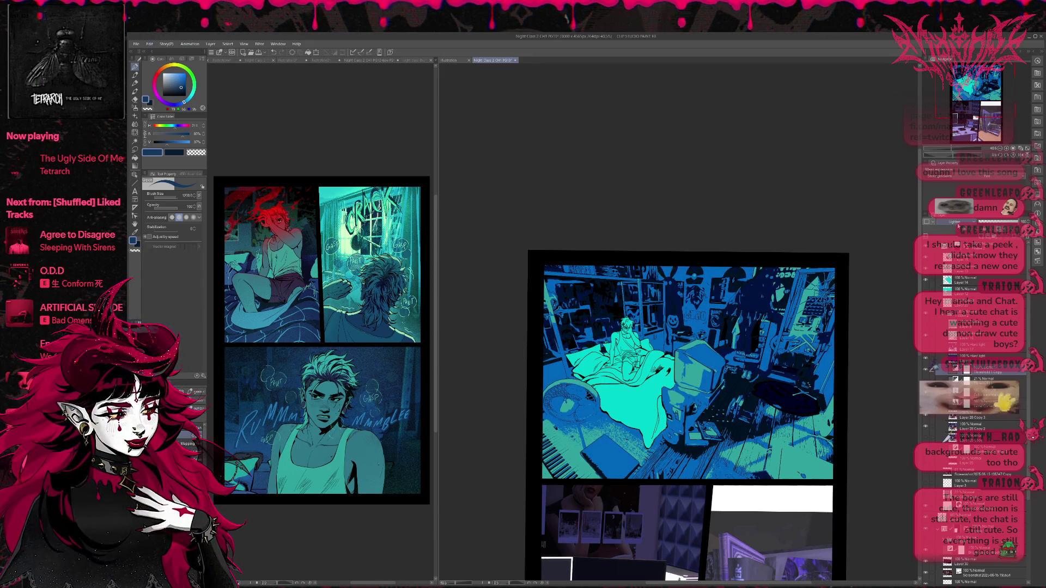
- Toggle the Lighten layer and the cyan bed and floor lighting layers to compare the panel
{"action": "left_click", "coordinate": [925, 369]}
{"action": "left_click", "coordinate": [926, 369]}
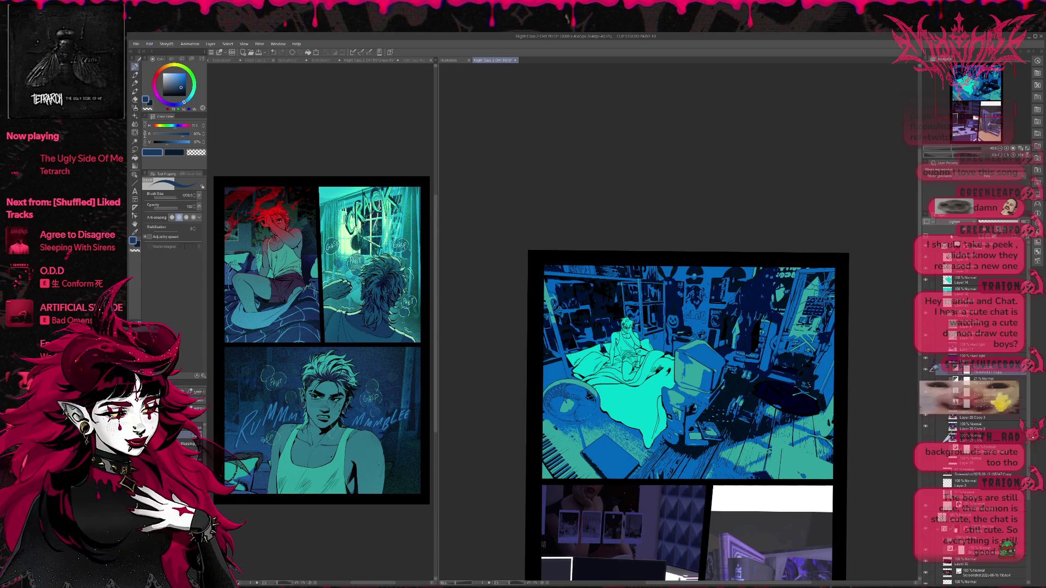
{"action": "left_click", "coordinate": [925, 370]}
{"action": "left_click", "coordinate": [925, 369]}
{"action": "left_click", "coordinate": [926, 369]}
{"action": "left_click", "coordinate": [926, 369]}
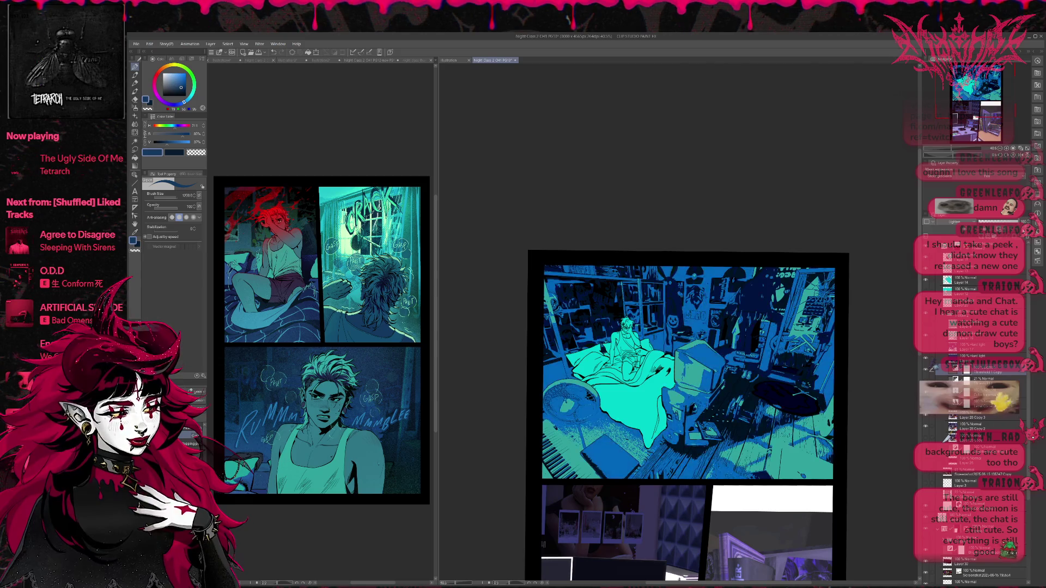
{"action": "left_click", "coordinate": [925, 369]}
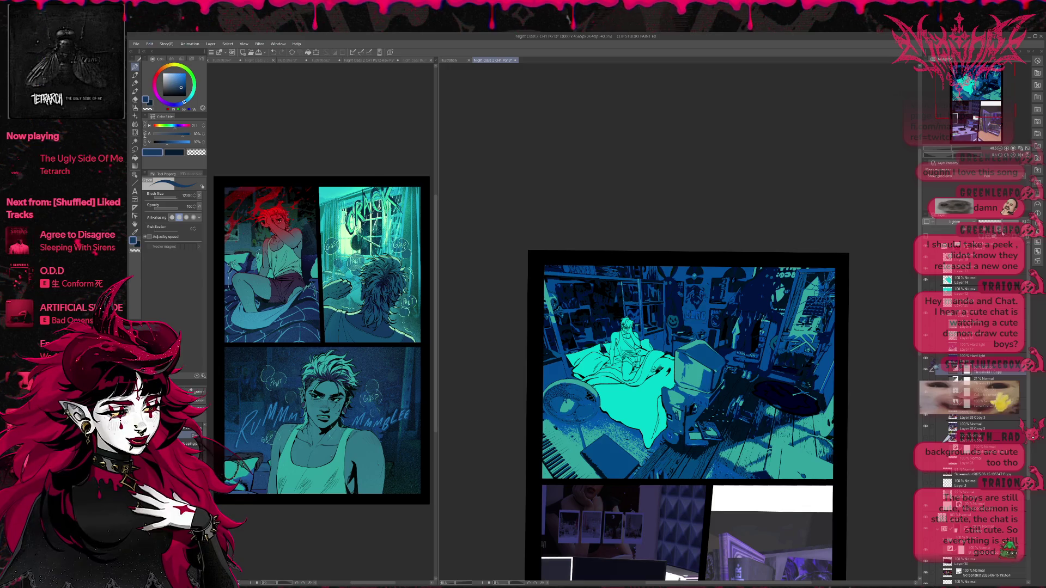
{"action": "left_click", "coordinate": [926, 283]}
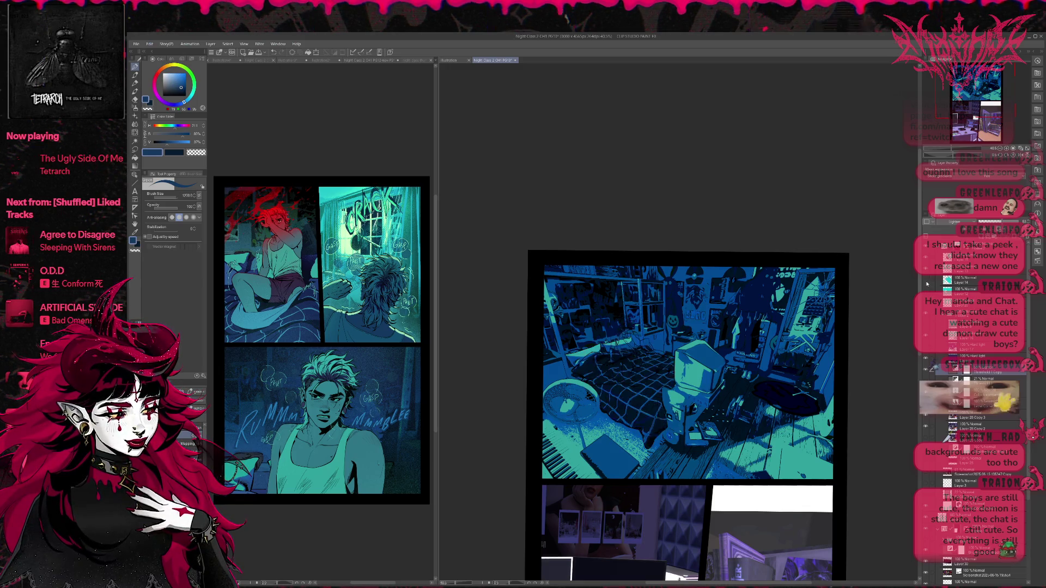
{"action": "left_click", "coordinate": [926, 283]}
{"action": "left_click", "coordinate": [927, 335]}
{"action": "left_click", "coordinate": [927, 336]}
{"action": "left_click", "coordinate": [958, 336]}
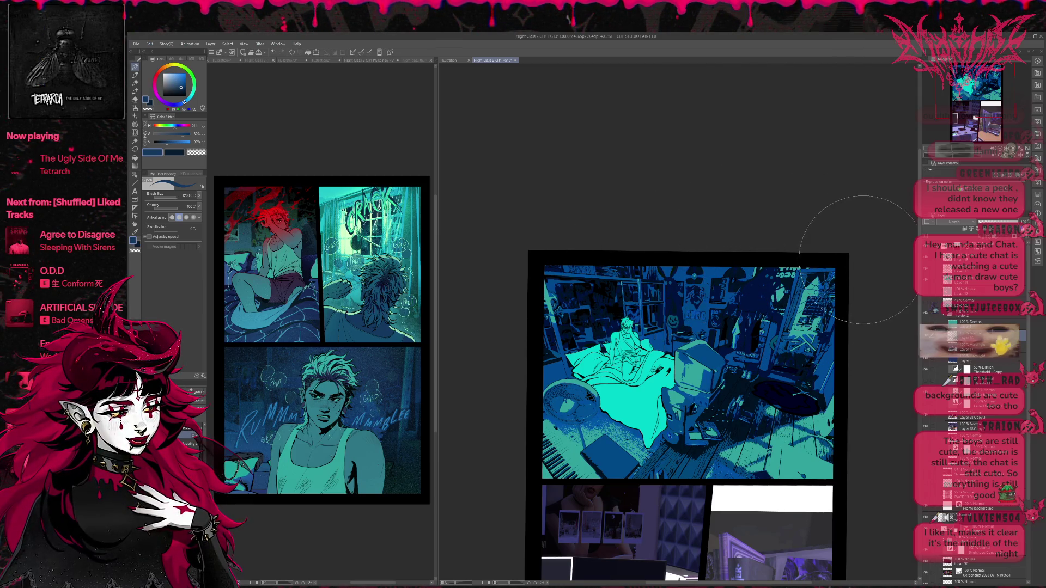
- Raise the Lighten threshold copy layer's opacity to 83%
{"action": "left_click", "coordinate": [969, 360]}
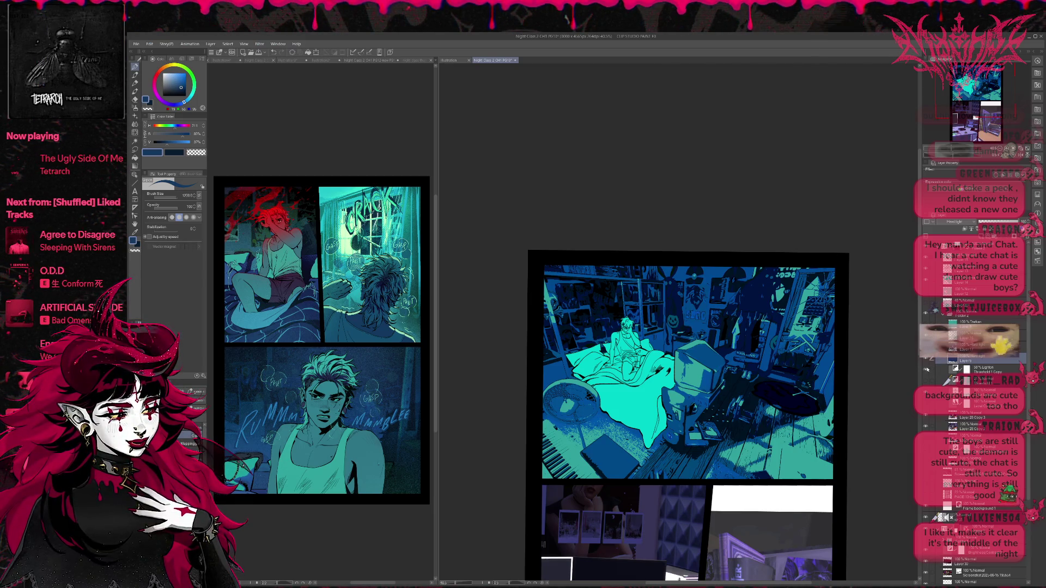
{"action": "left_click", "coordinate": [925, 369]}
{"action": "left_click", "coordinate": [925, 369]}
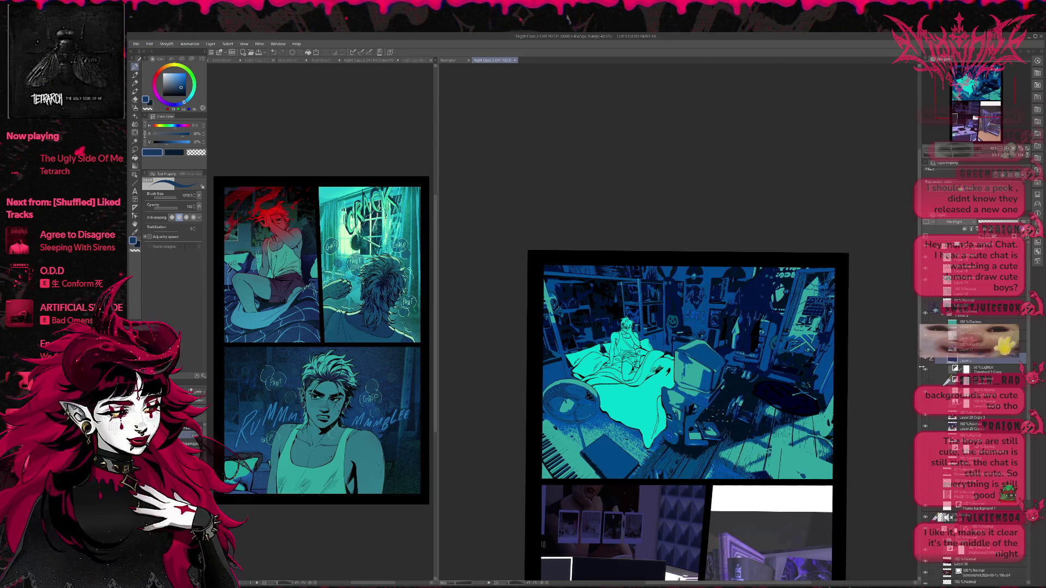
{"action": "left_click", "coordinate": [973, 371]}
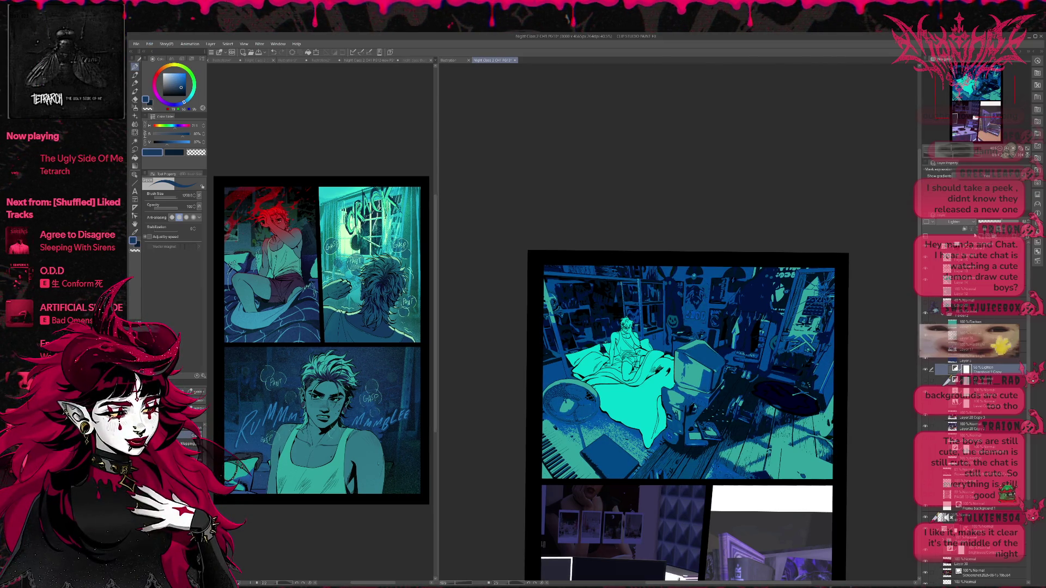
{"action": "left_click", "coordinate": [1007, 222]}
{"action": "left_click_drag", "start_coordinate": [1009, 221], "coordinate": [1012, 222]}
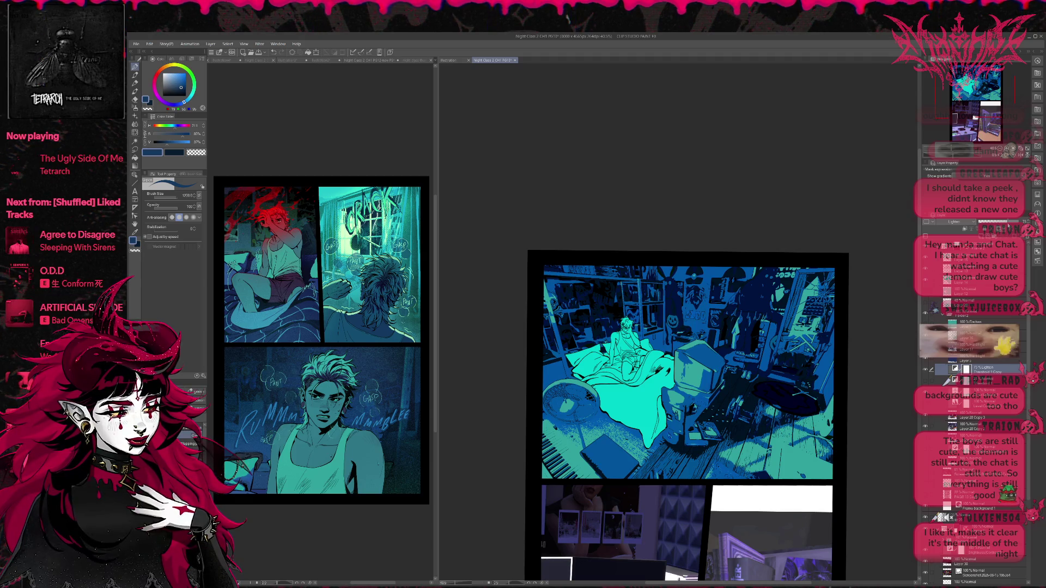
- Toggle the Hard light and teal lighting layers to compare bright cyan against the dark blue look
{"action": "left_click", "coordinate": [928, 360]}
{"action": "left_click", "coordinate": [928, 359]}
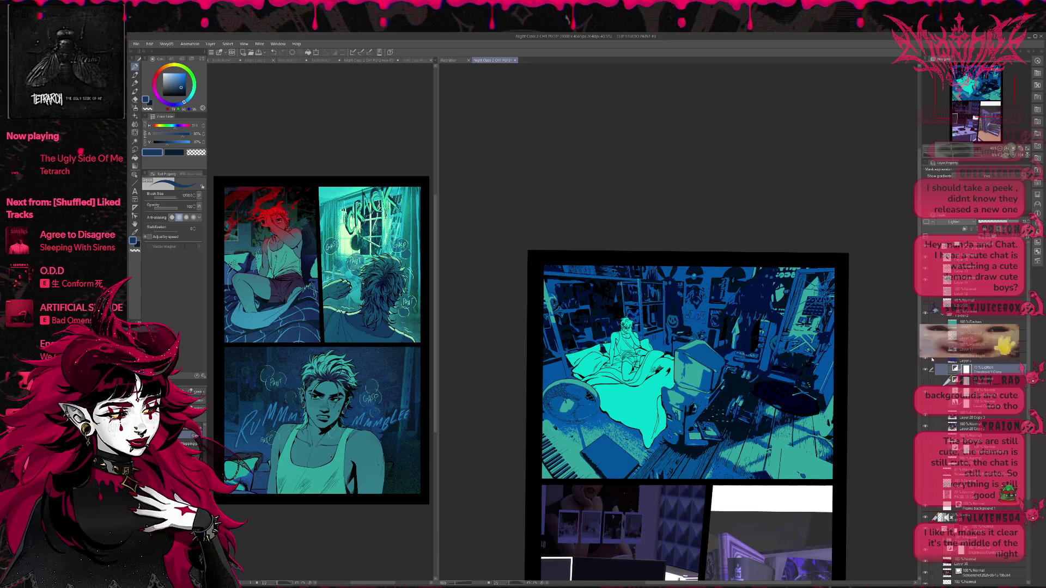
{"action": "left_click", "coordinate": [970, 361]}
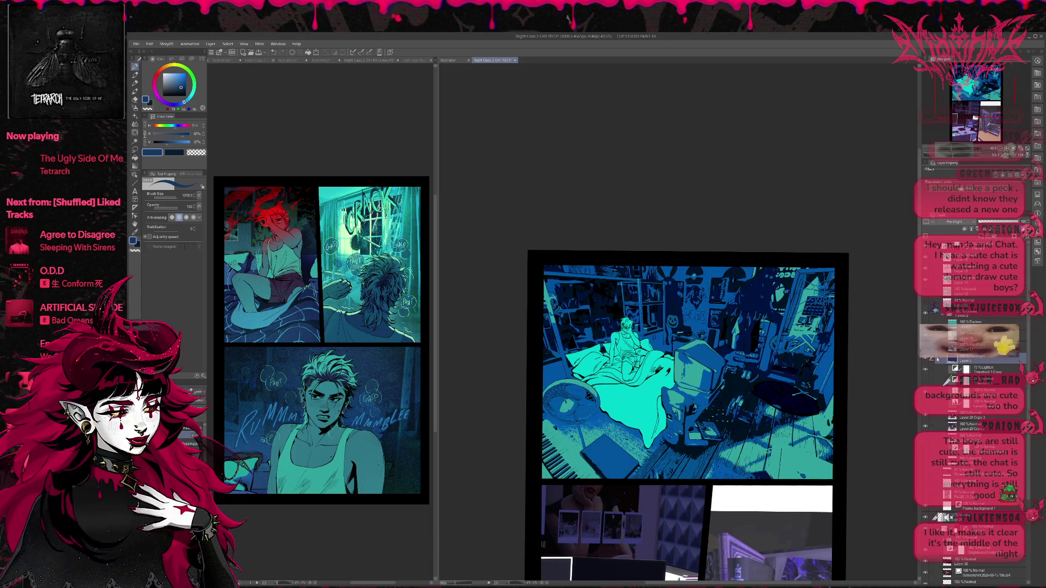
{"action": "left_click", "coordinate": [926, 360]}
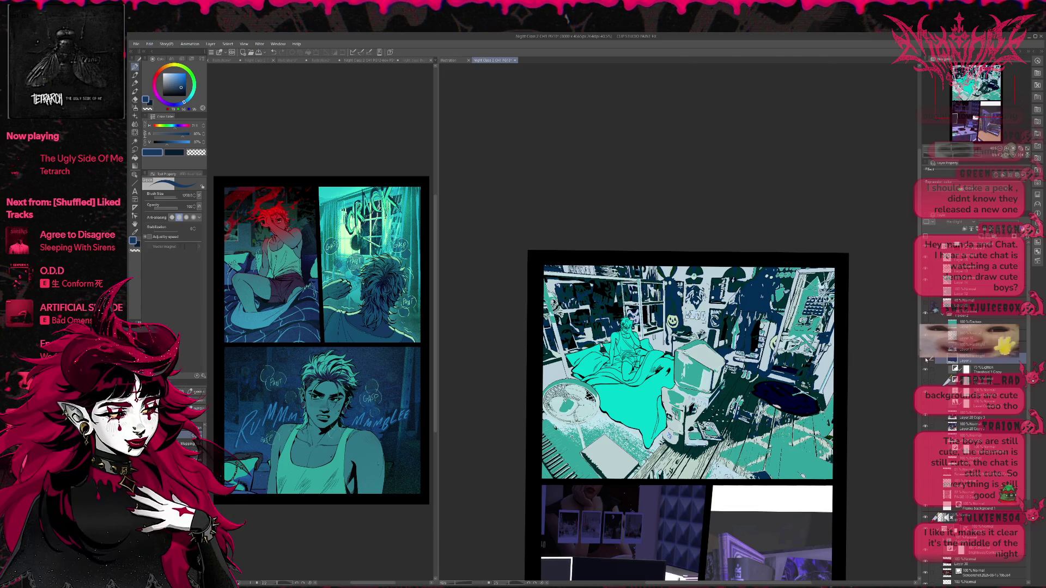
{"action": "left_click", "coordinate": [926, 359]}
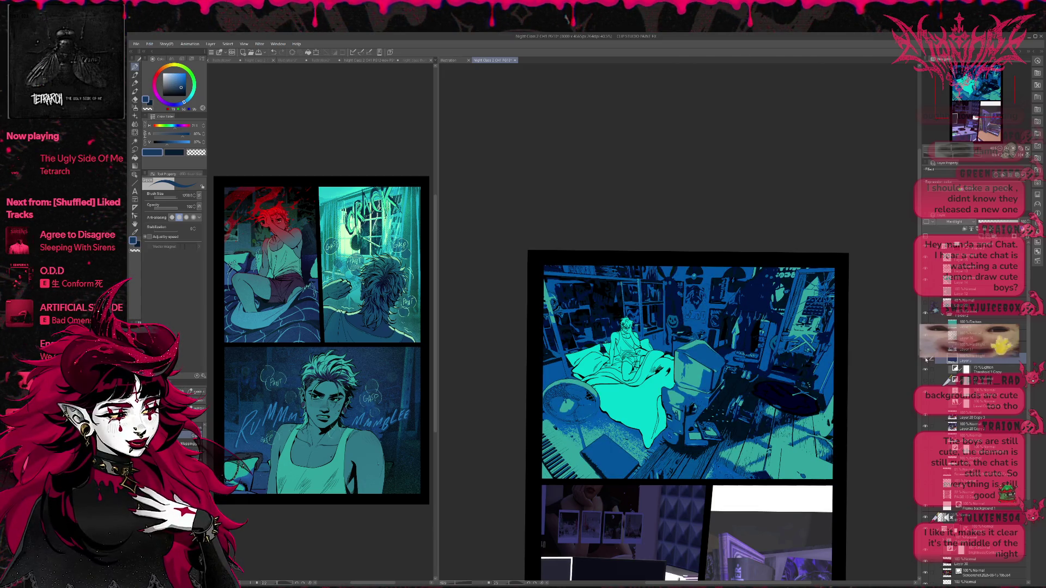
{"action": "left_click", "coordinate": [926, 360]}
{"action": "left_click", "coordinate": [925, 359]}
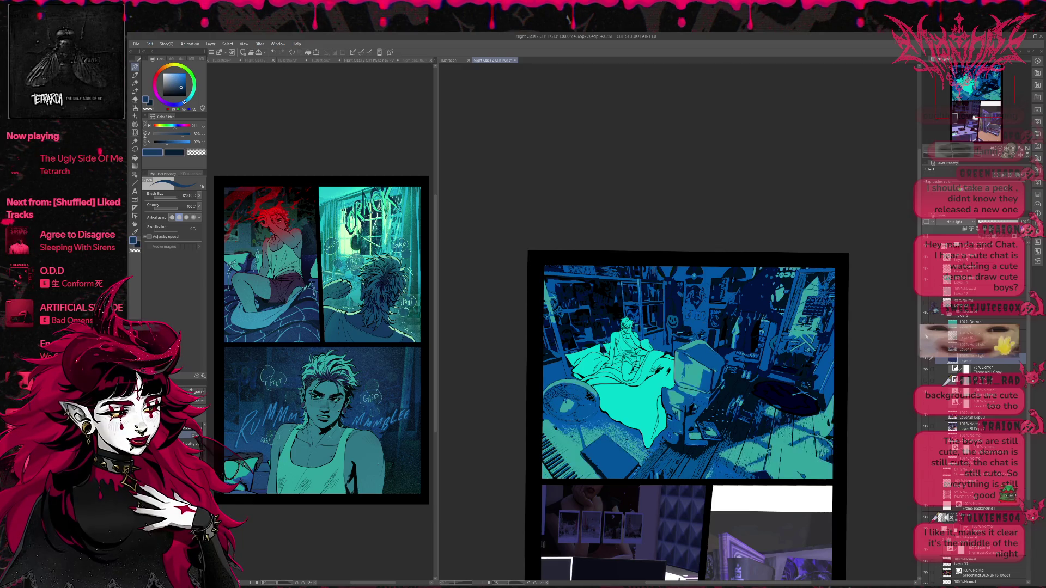
{"action": "left_click", "coordinate": [926, 360]}
{"action": "left_click", "coordinate": [926, 360]}
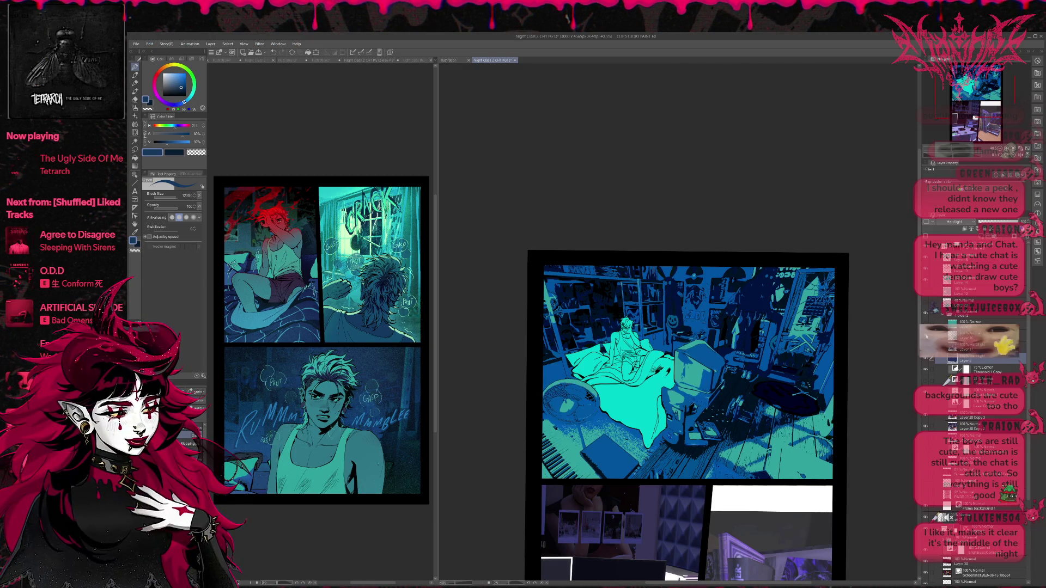
{"action": "left_click", "coordinate": [926, 359]}
{"action": "left_click", "coordinate": [926, 359]}
{"action": "left_click", "coordinate": [926, 359]}
{"action": "left_click", "coordinate": [926, 360]}
{"action": "left_click", "coordinate": [926, 359]}
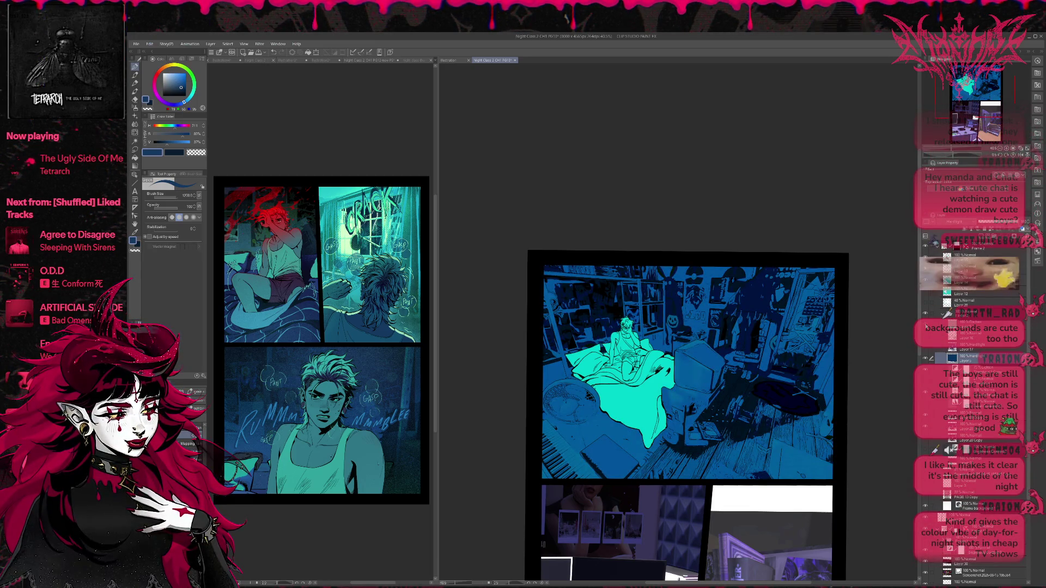
- Compare white-and-cyan lighting with the dark teal version with orange floor light
{"action": "left_click", "coordinate": [926, 337]}
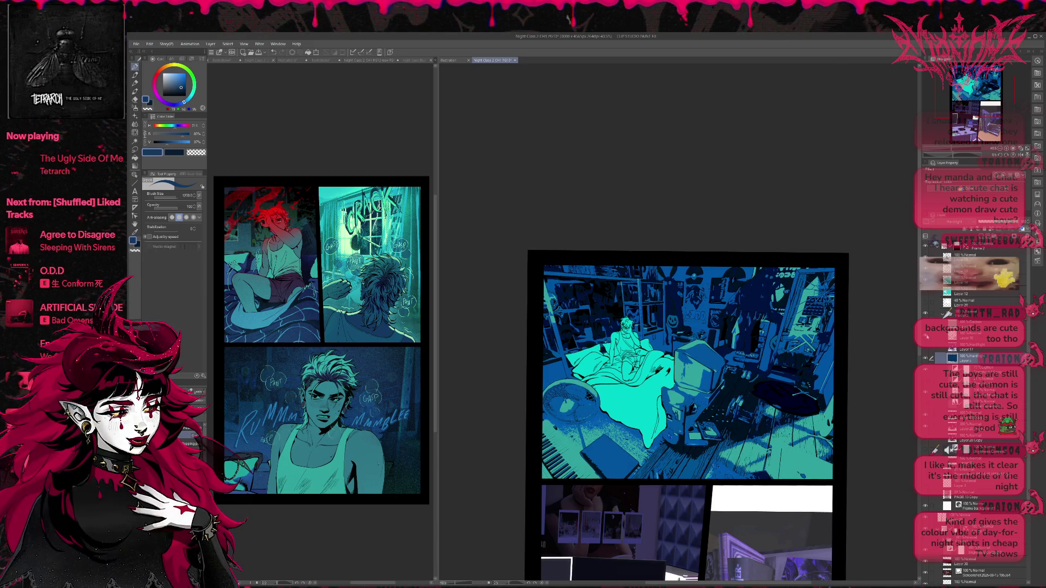
{"action": "left_click", "coordinate": [924, 366]}
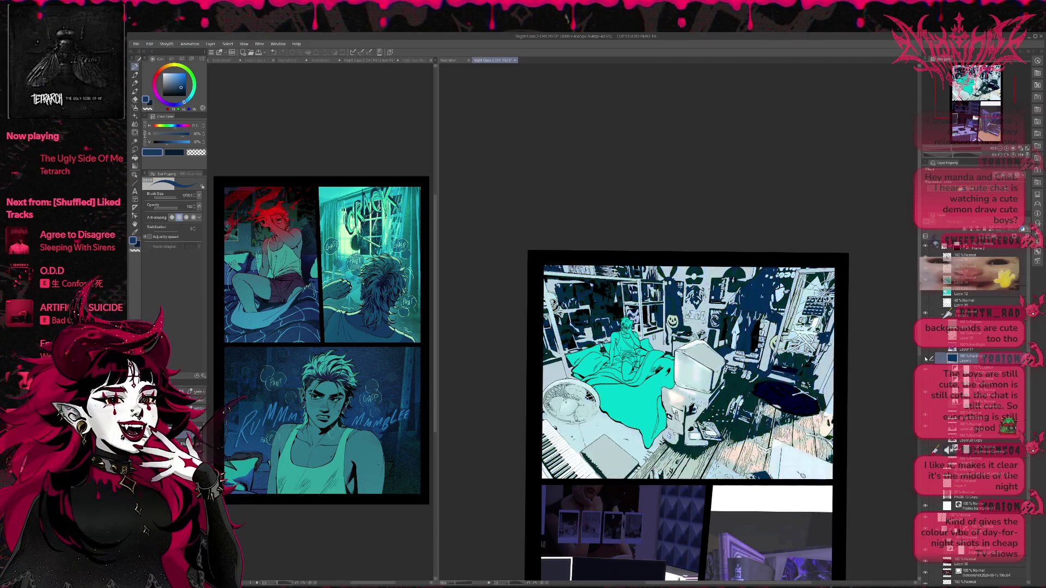
{"action": "left_click", "coordinate": [925, 375]}
{"action": "left_click", "coordinate": [925, 379]}
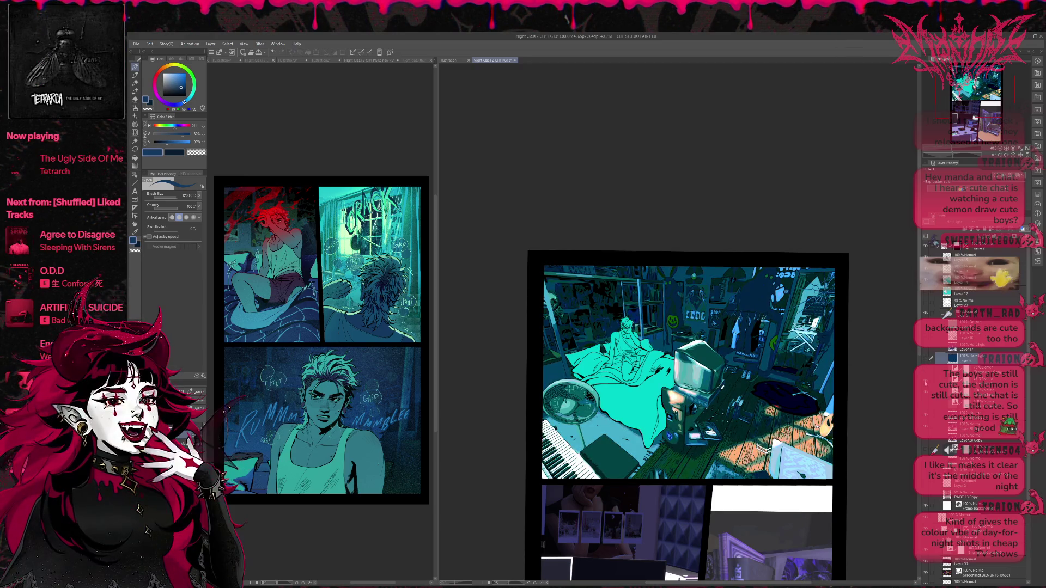
{"action": "left_click", "coordinate": [926, 383]}
{"action": "left_click", "coordinate": [926, 370]}
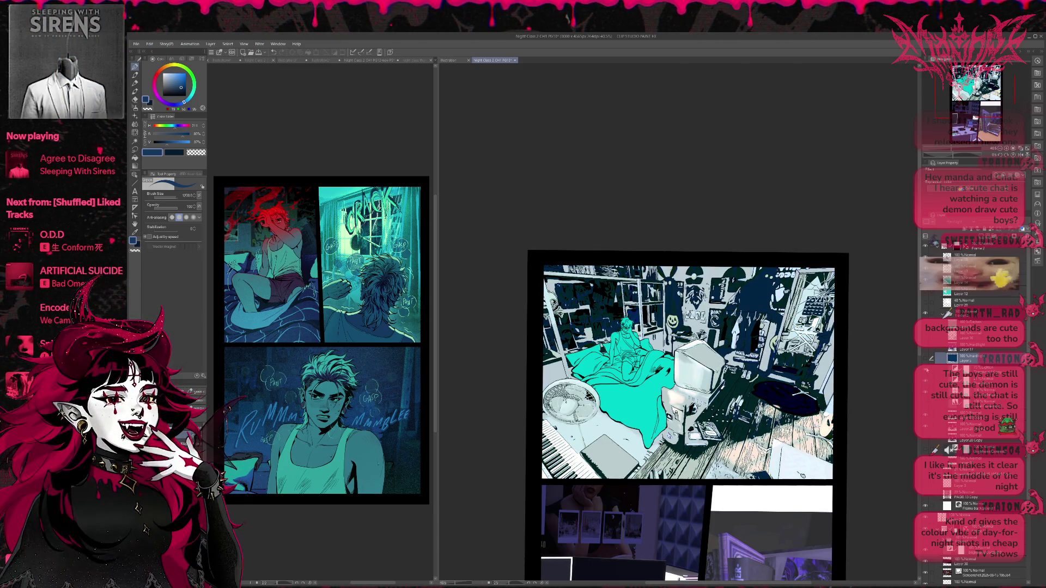
{"action": "left_click", "coordinate": [926, 371]}
- Select Layer 5 to show the stark black-and-white version of the panel
{"action": "left_click", "coordinate": [977, 360]}
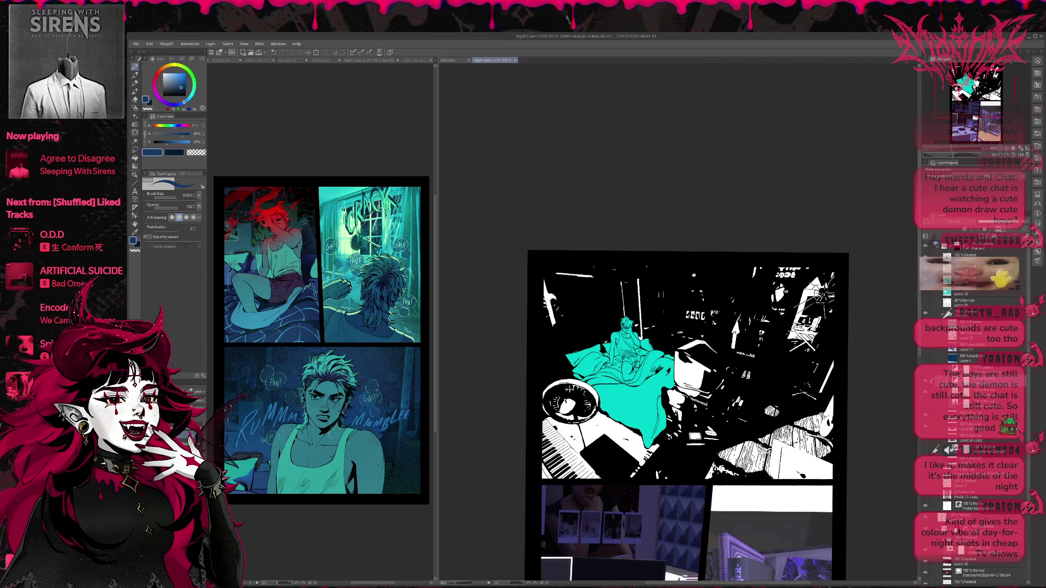
{"action": "key", "text": "alt+Tab"}
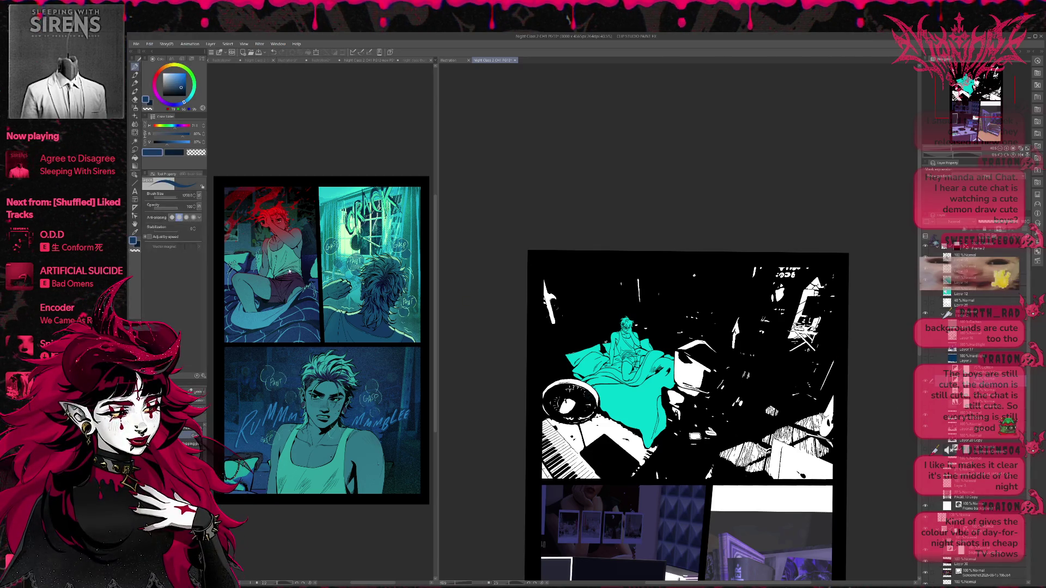
{"action": "left_click", "coordinate": [135, 141]}
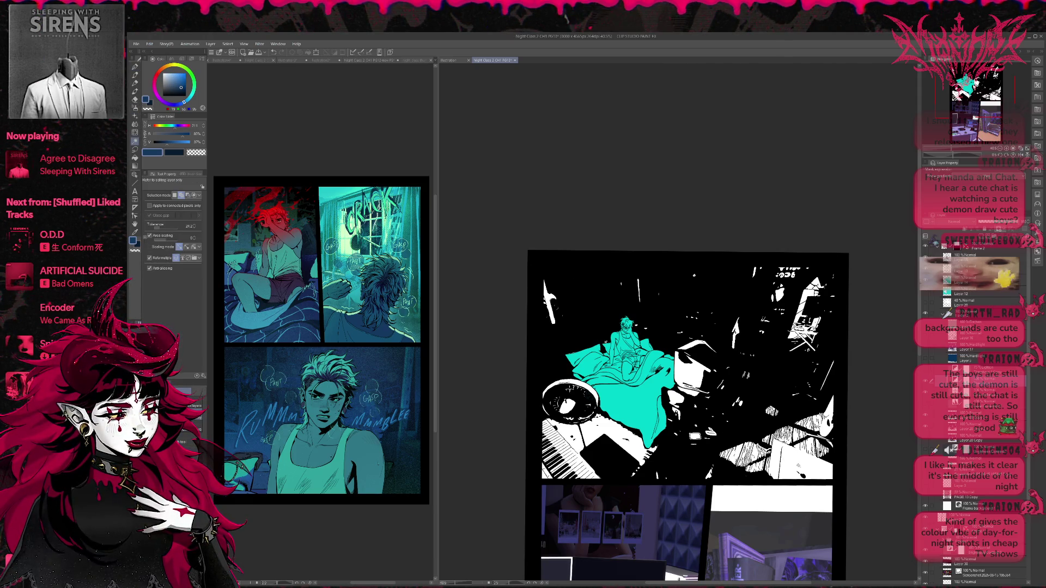
- Magic-wand the panel's white areas, duplicate the layer, and paint them teal from the reference panel
{"action": "left_click", "coordinate": [798, 466]}
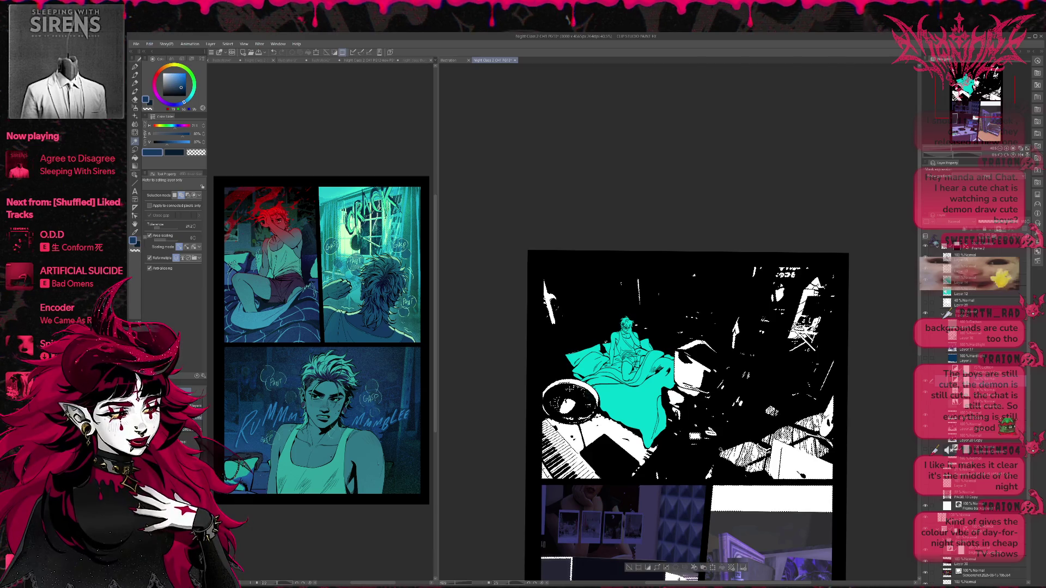
{"action": "key", "text": "p"}
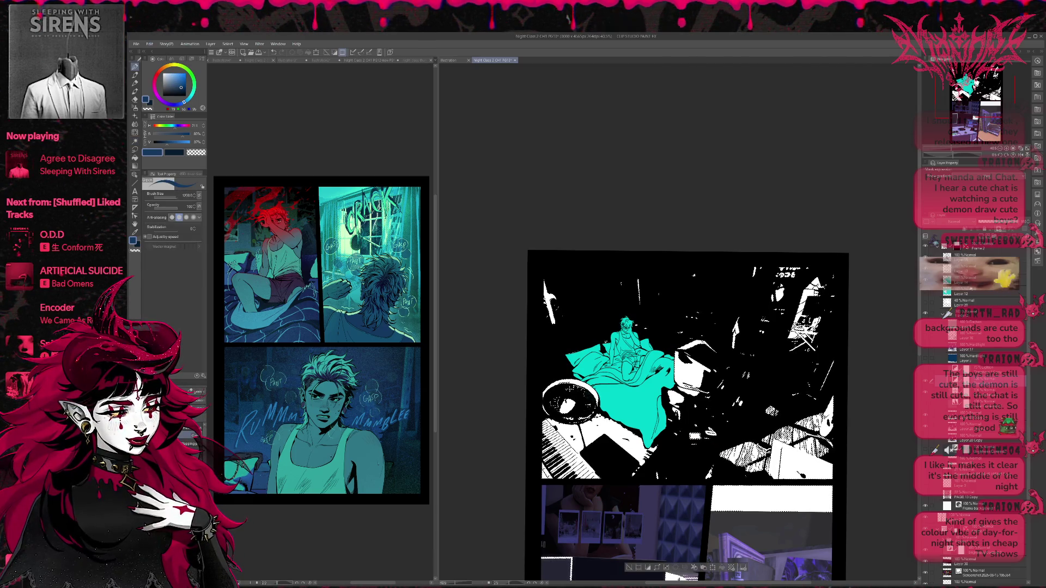
{"action": "key", "text": "ctrl+c"}
{"action": "key", "text": "ctrl+v"}
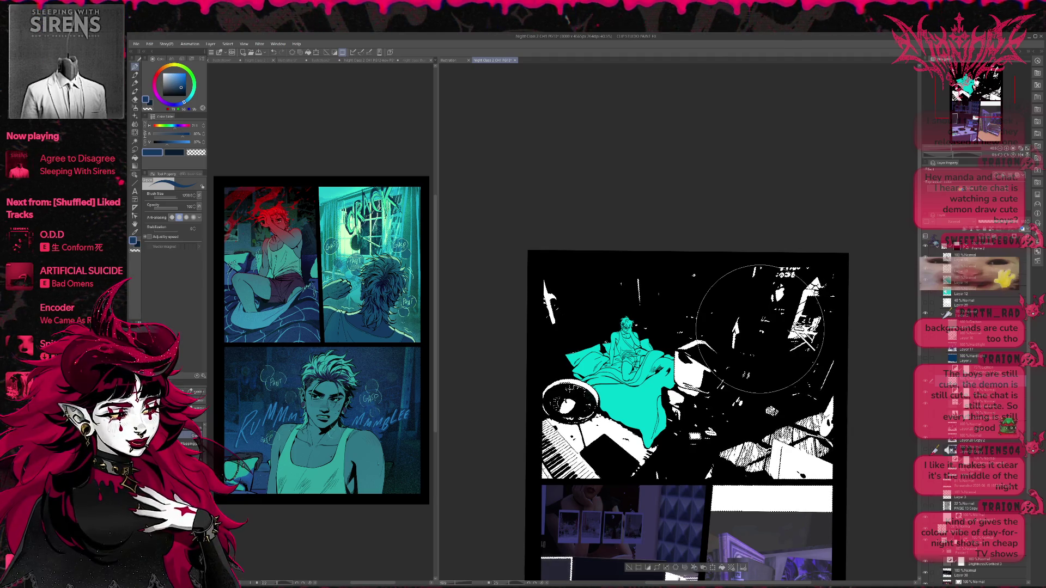
{"action": "left_click", "coordinate": [342, 450], "text": "alt"}
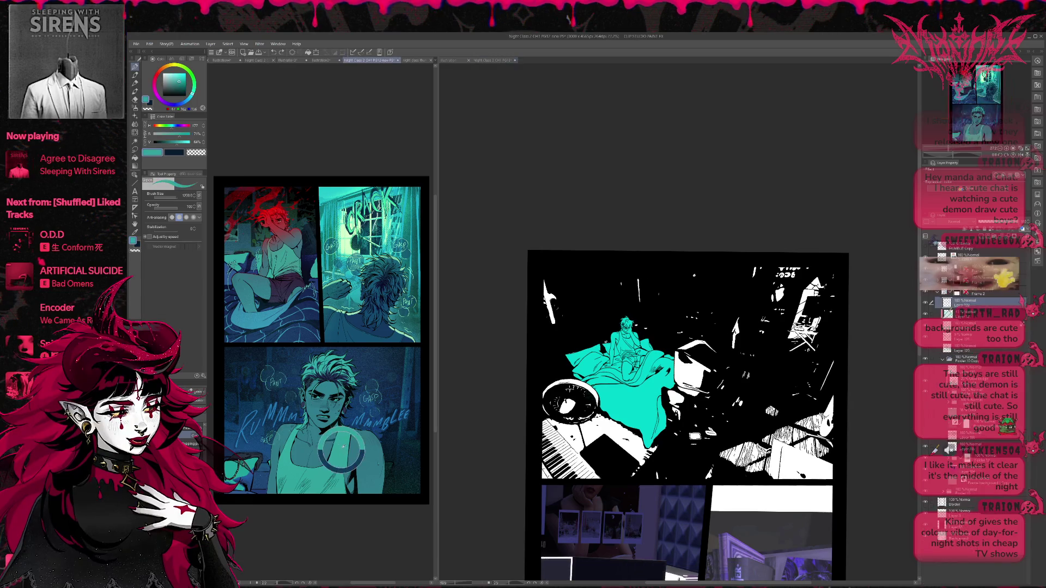
{"action": "mouse_move", "coordinate": [598, 393]}
{"action": "left_mouse_down"}
{"action": "mouse_move", "coordinate": [593, 458]}
{"action": "mouse_move", "coordinate": [560, 327]}
{"action": "mouse_move", "coordinate": [675, 349]}
{"action": "mouse_move", "coordinate": [723, 491]}
{"action": "mouse_move", "coordinate": [806, 382]}
{"action": "mouse_move", "coordinate": [741, 289]}
{"action": "mouse_move", "coordinate": [566, 289]}
{"action": "left_mouse_up"}
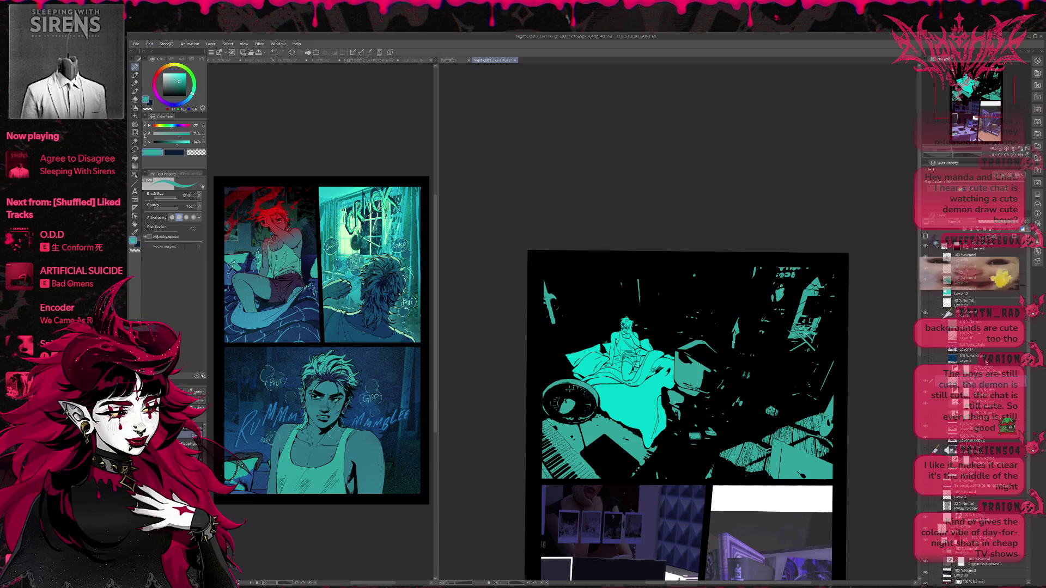
- Reveal the full detailed room render and recolour it deep blue
{"action": "key", "text": "ctrl+shift+n"}
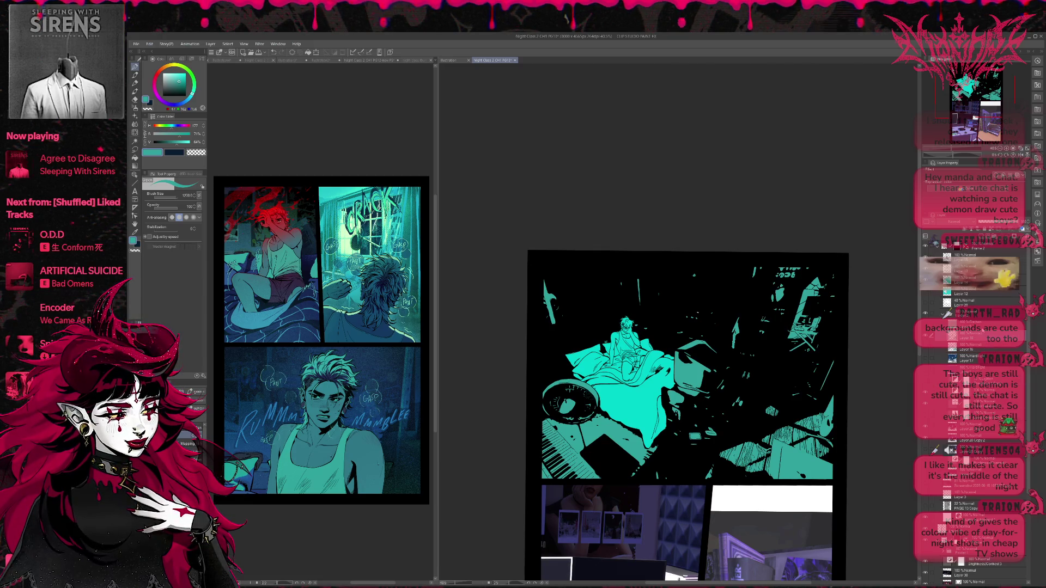
{"action": "key", "text": "ctrl+z"}
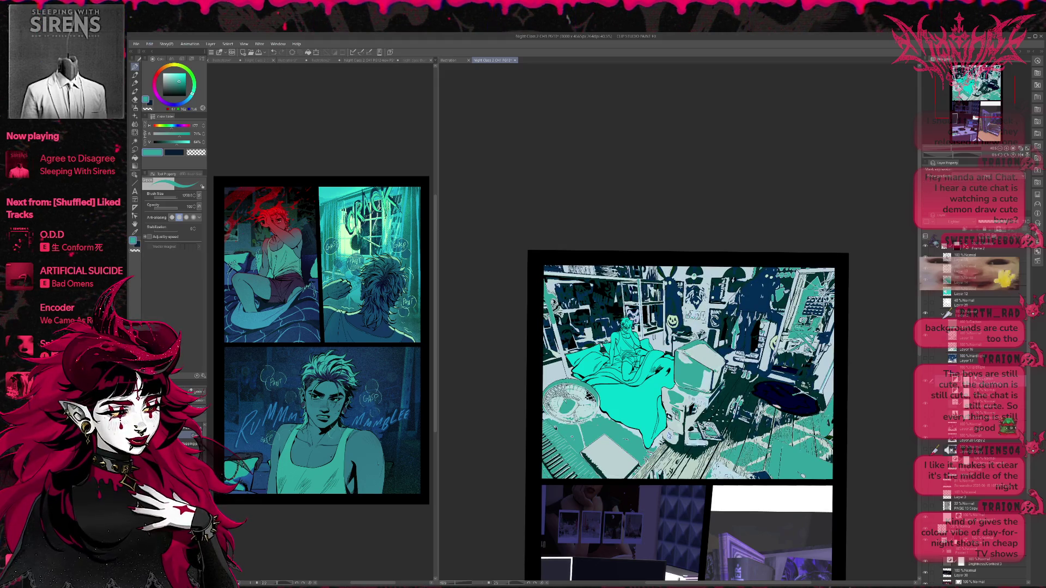
{"action": "left_click", "coordinate": [926, 372]}
{"action": "left_click", "coordinate": [926, 368]}
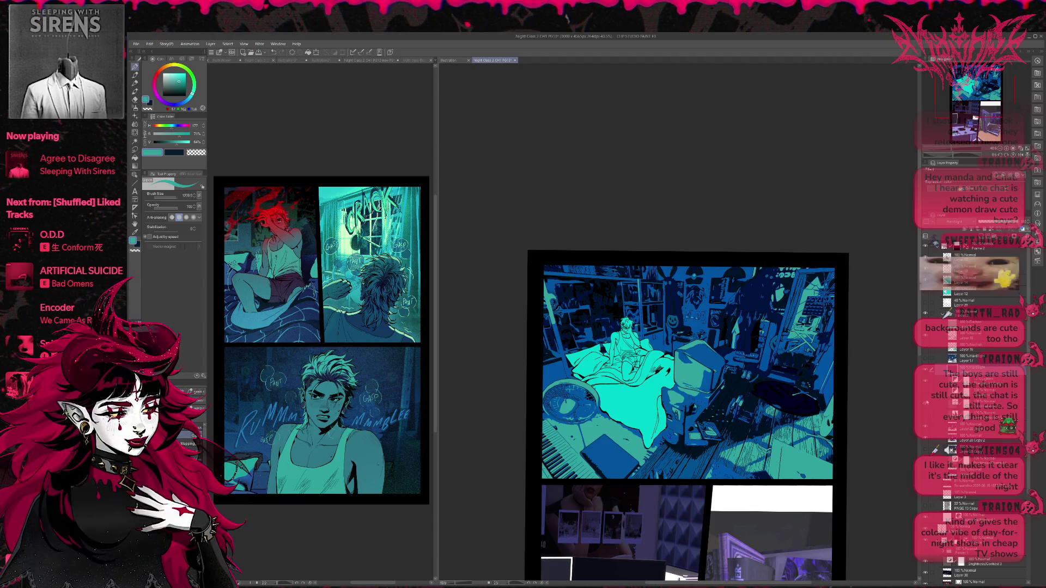
{"action": "left_click", "coordinate": [926, 403]}
{"action": "left_click", "coordinate": [927, 404]}
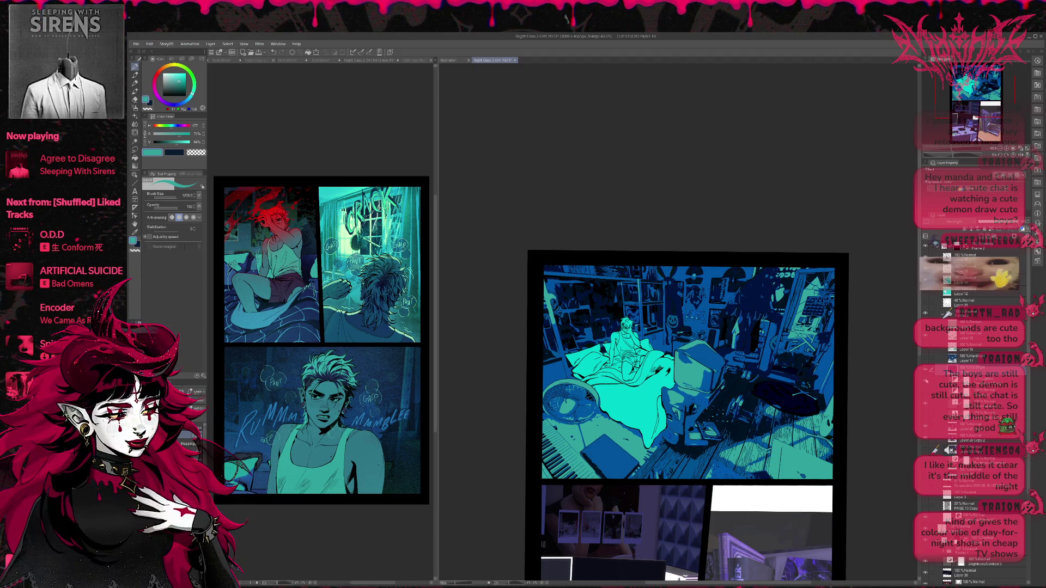
{"action": "left_click", "coordinate": [925, 403]}
{"action": "left_click", "coordinate": [925, 404]}
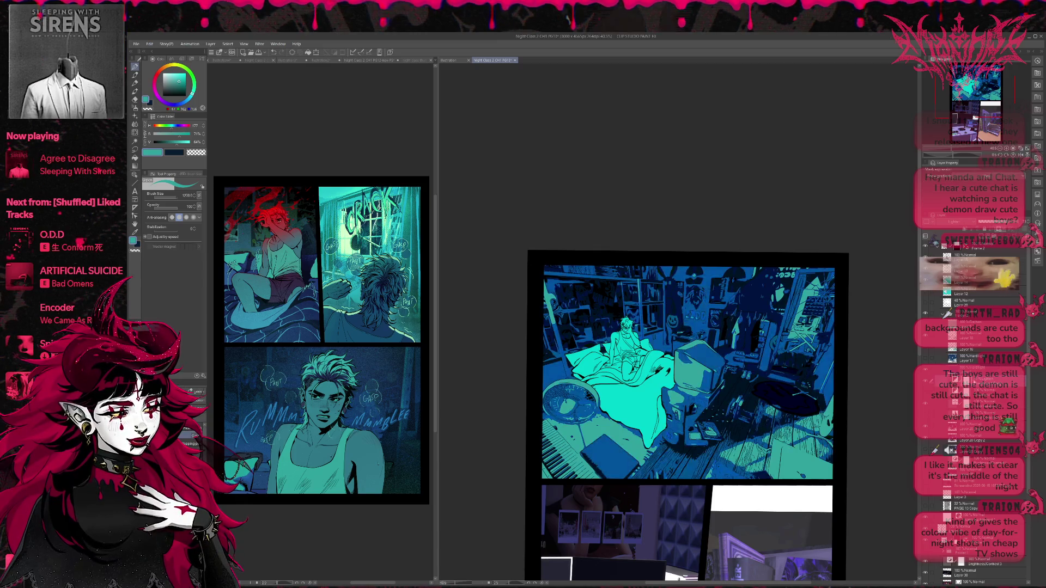
{"action": "left_click", "coordinate": [1000, 225]}
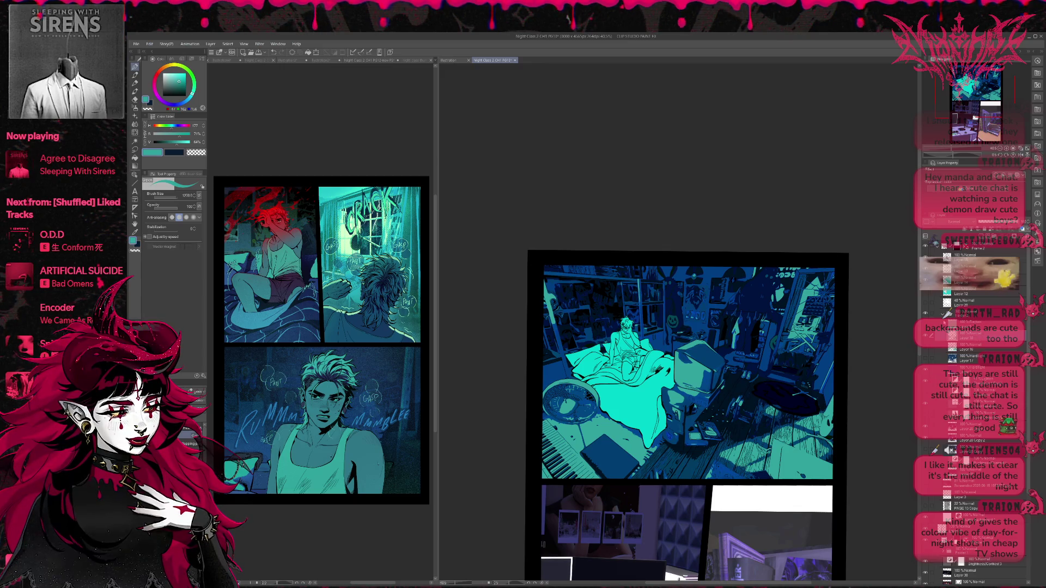
{"action": "left_click", "coordinate": [926, 336]}
{"action": "left_click", "coordinate": [928, 337]}
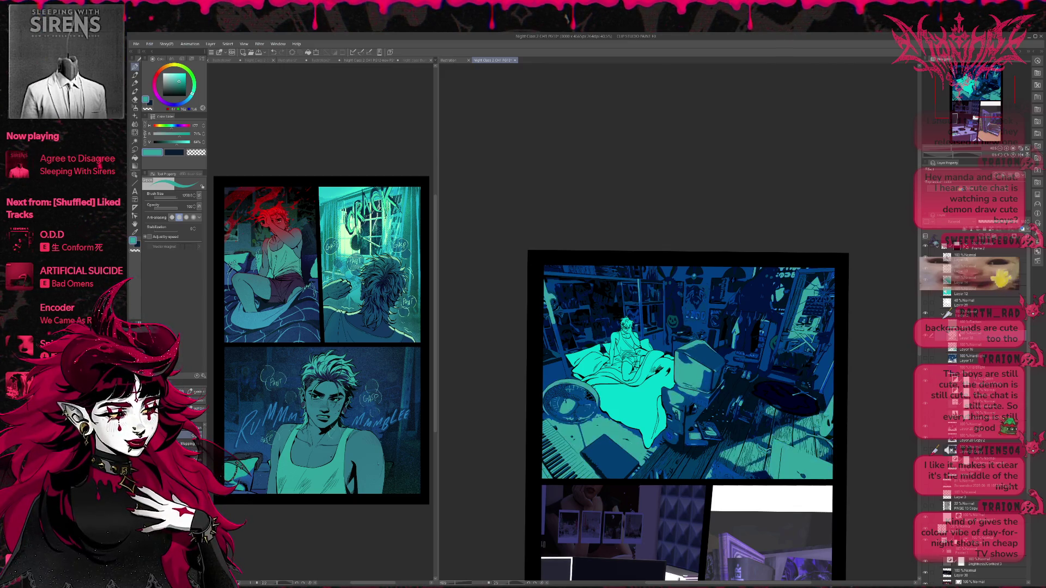
{"action": "left_click", "coordinate": [927, 337]}
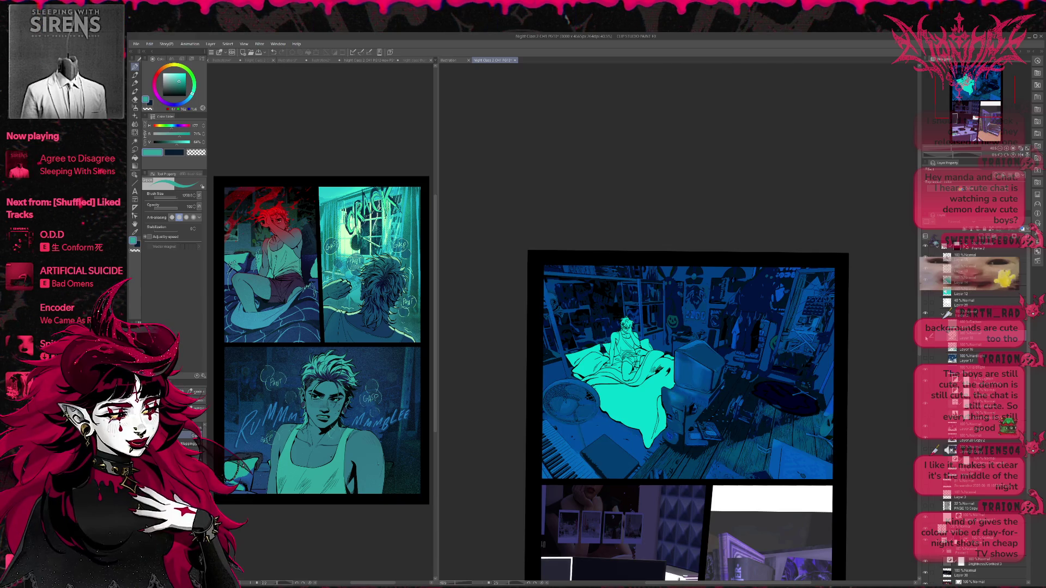
{"action": "left_click", "coordinate": [926, 337]}
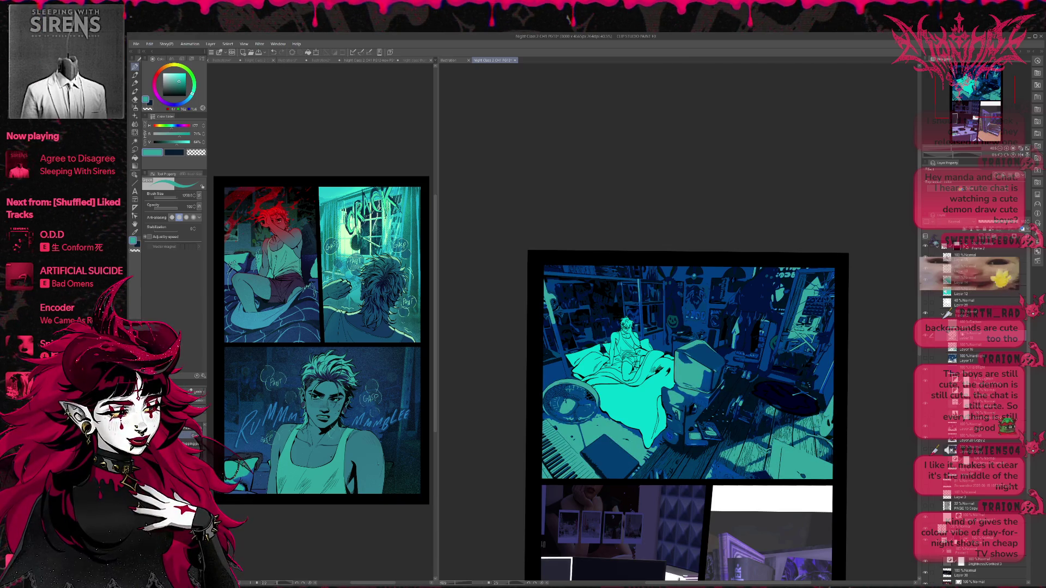
{"action": "left_click", "coordinate": [966, 335]}
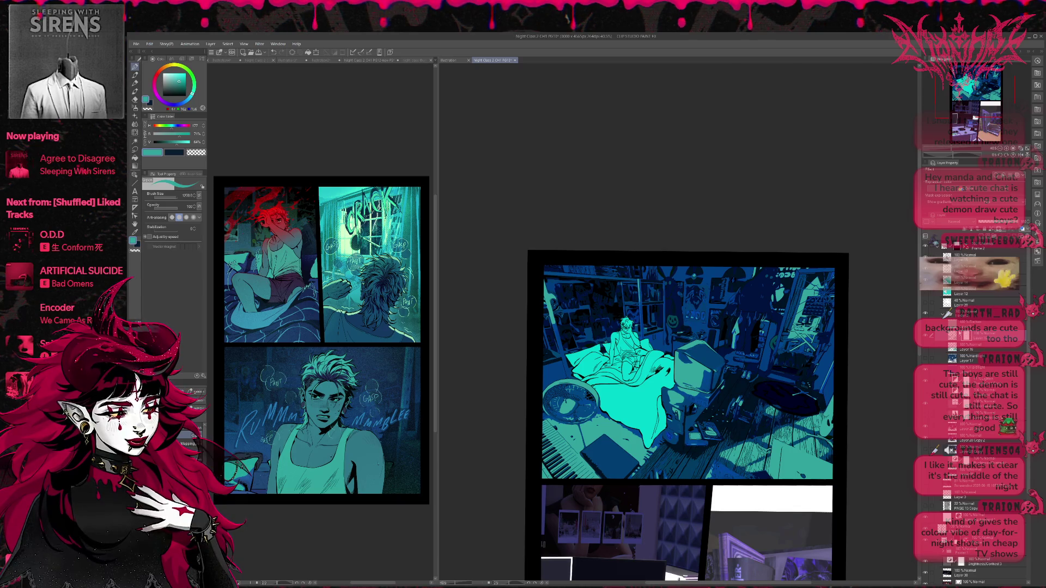
{"action": "key", "text": "b"}
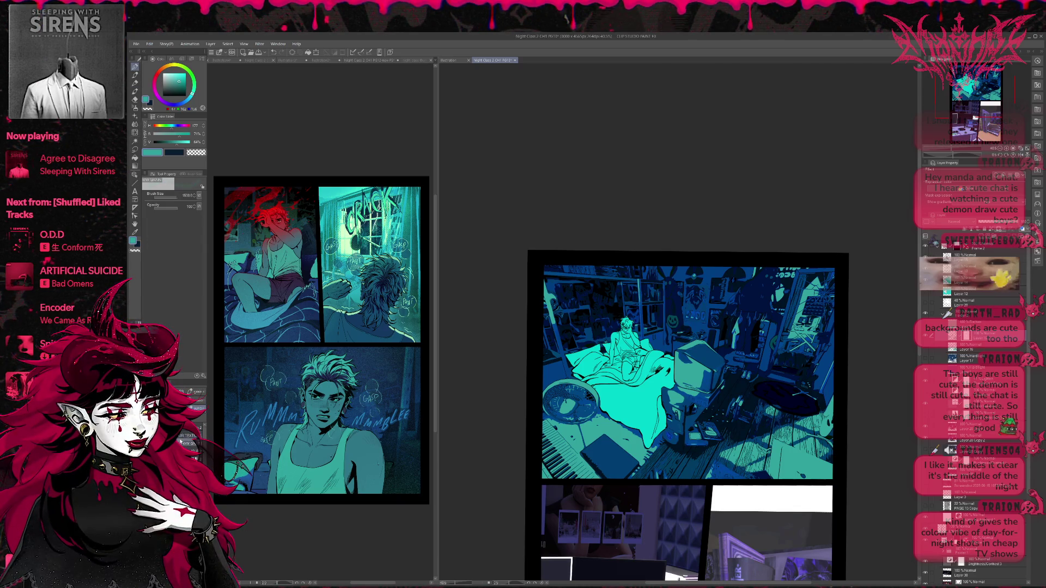
- With the transparent colour, spray faint speckles above the room panel and along its top edges
{"action": "key", "text": "c"}
{"action": "mouse_move", "coordinate": [669, 279]}
{"action": "left_mouse_down"}
{"action": "mouse_move", "coordinate": [692, 275]}
{"action": "mouse_move", "coordinate": [680, 263]}
{"action": "mouse_move", "coordinate": [703, 259]}
{"action": "left_mouse_up"}
{"action": "left_click_drag", "start_coordinate": [795, 316], "coordinate": [844, 261]}
{"action": "left_click_drag", "start_coordinate": [550, 251], "coordinate": [637, 239]}
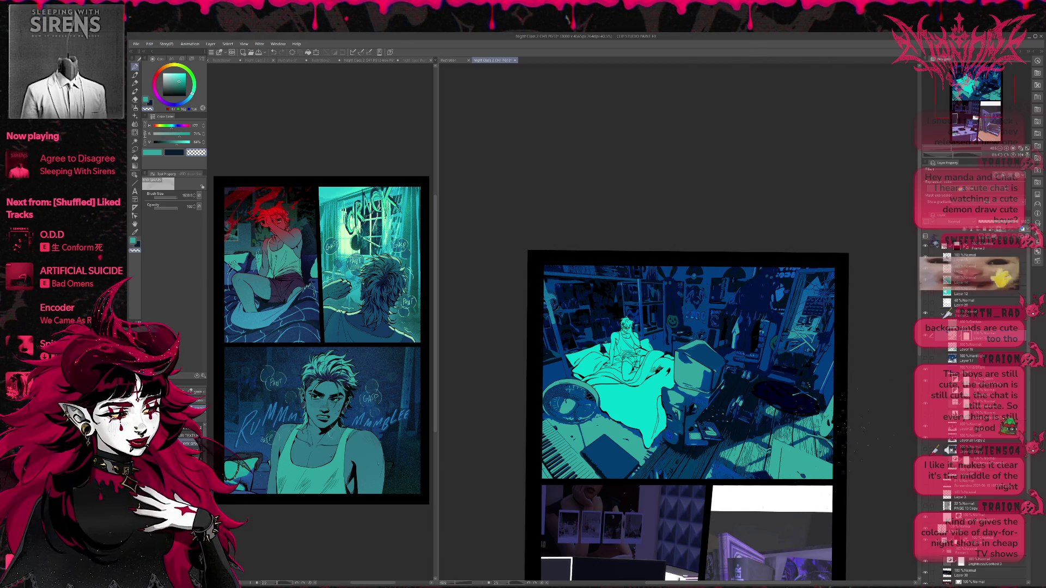
- Spray light speckles over the lower-right panel, the left gutter, and the floor and keyboard
{"action": "left_click_drag", "start_coordinate": [773, 482], "coordinate": [830, 487]}
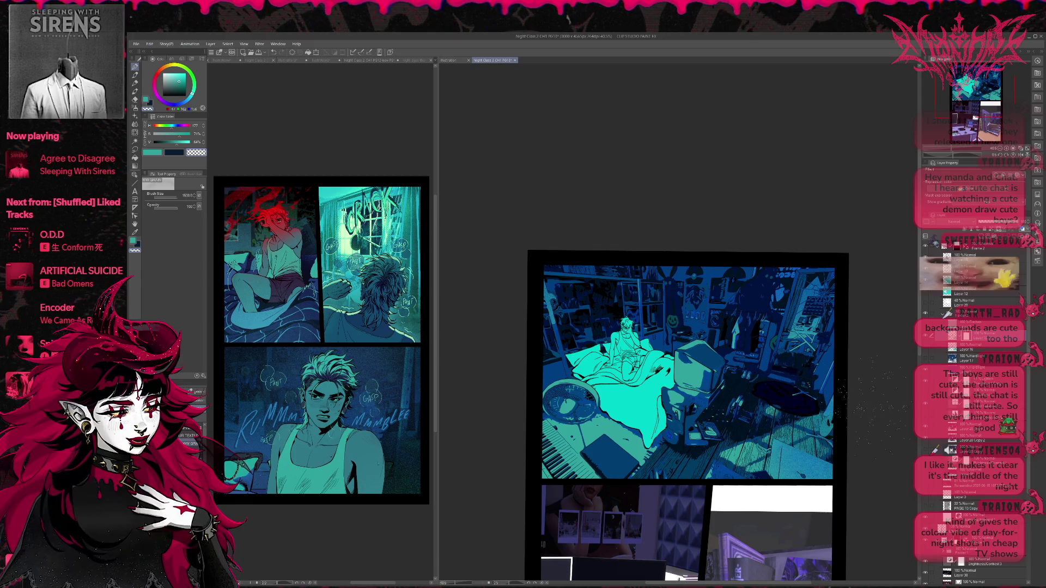
{"action": "left_click_drag", "start_coordinate": [757, 397], "coordinate": [820, 472]}
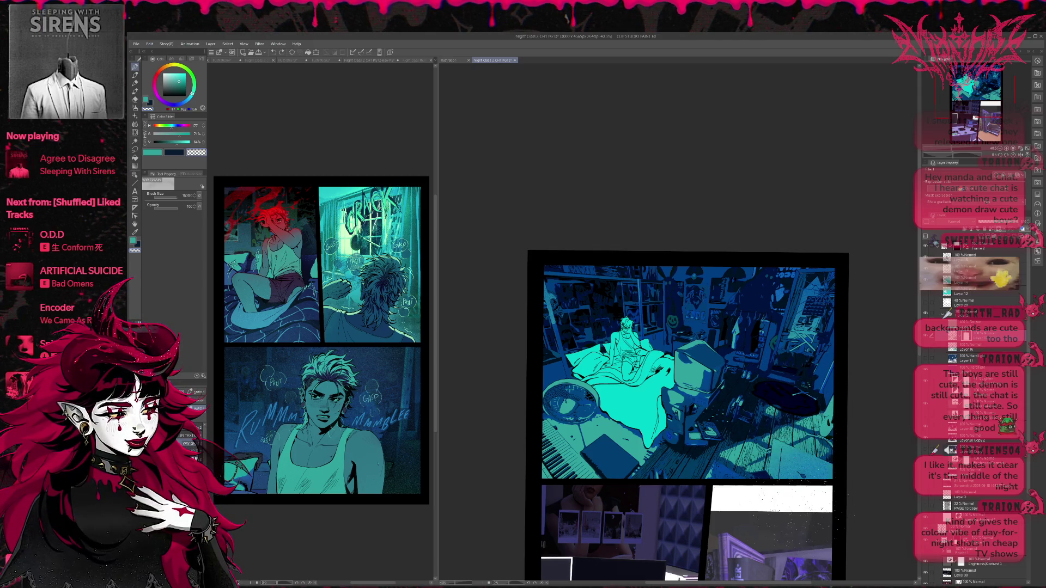
{"action": "left_click_drag", "start_coordinate": [539, 468], "coordinate": [817, 496]}
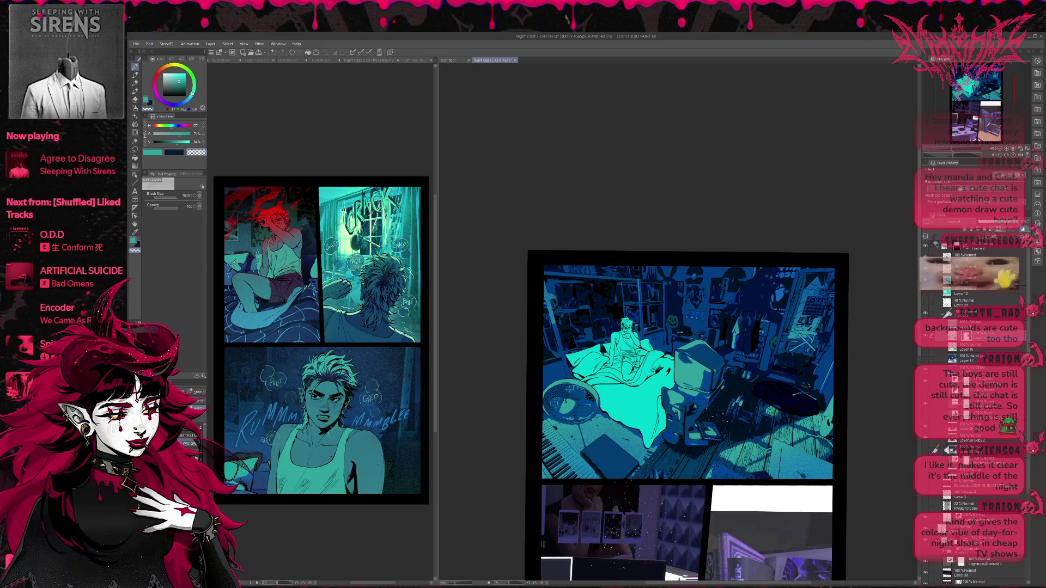
{"action": "left_click_drag", "start_coordinate": [656, 477], "coordinate": [545, 416]}
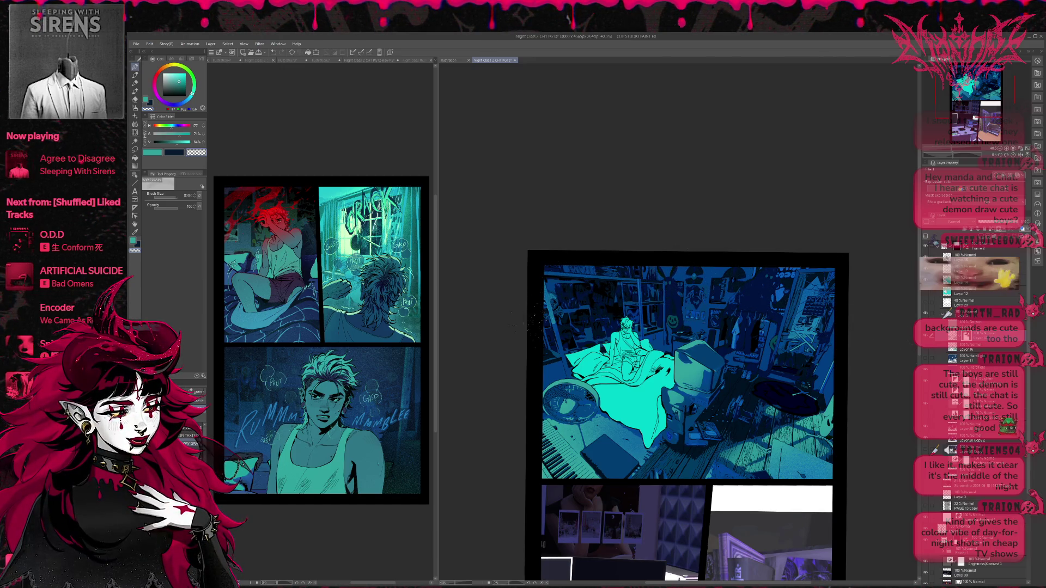
{"action": "left_click_drag", "start_coordinate": [824, 373], "coordinate": [820, 369]}
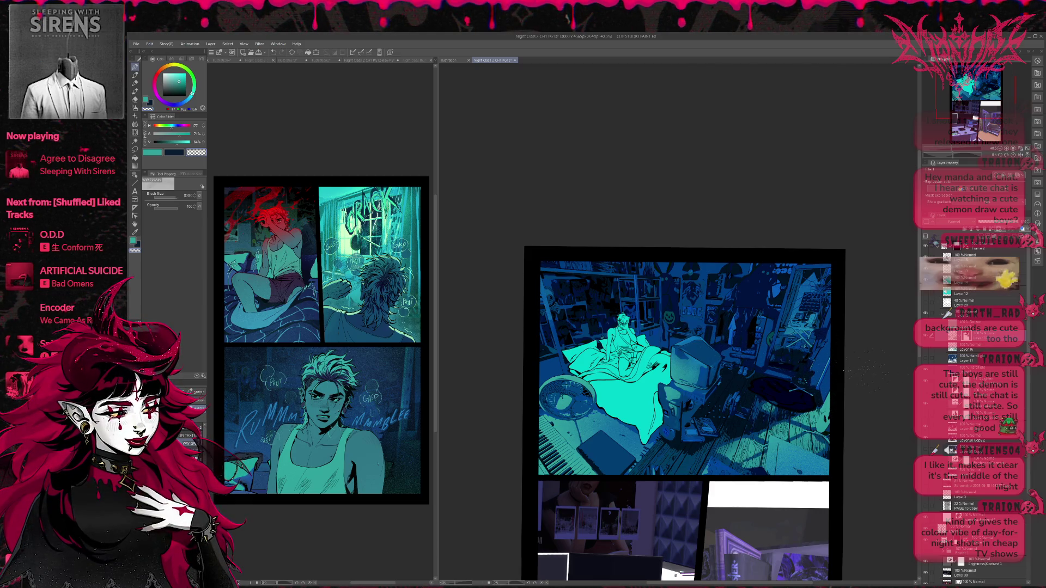
{"action": "left_click_drag", "start_coordinate": [842, 376], "coordinate": [850, 369]}
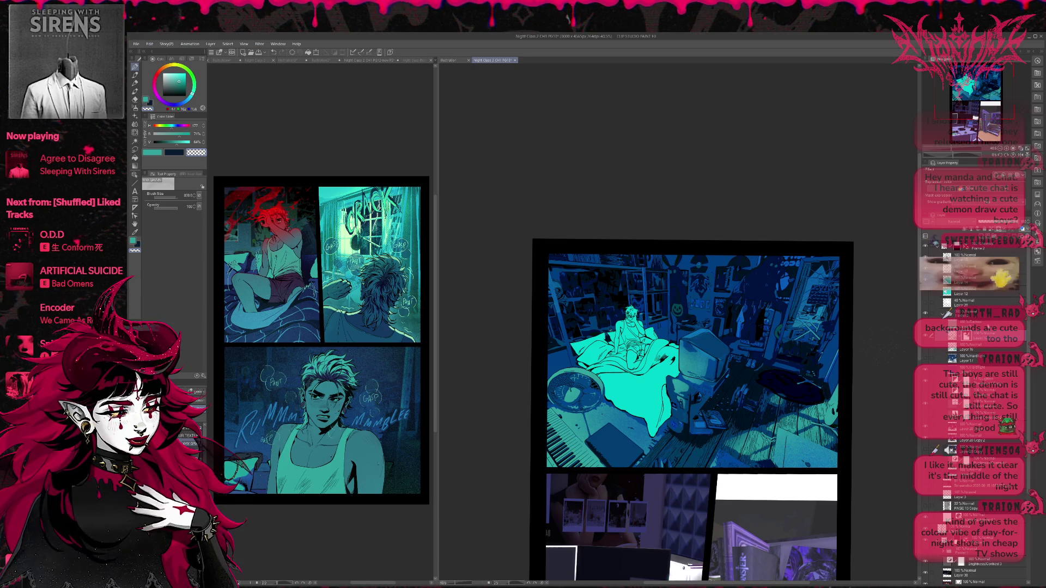
- Toggle the bedroom and right-side lighting layers on and off to compare the panel
{"action": "left_click", "coordinate": [928, 382]}
{"action": "left_click", "coordinate": [928, 383]}
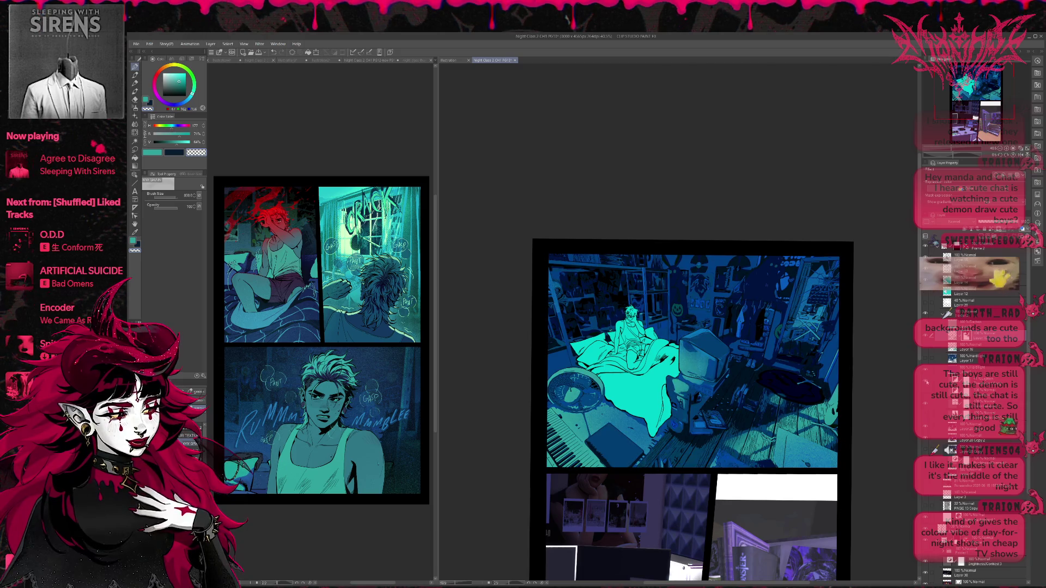
{"action": "left_click", "coordinate": [928, 382]}
{"action": "left_click", "coordinate": [928, 382]}
{"action": "left_click", "coordinate": [926, 405]}
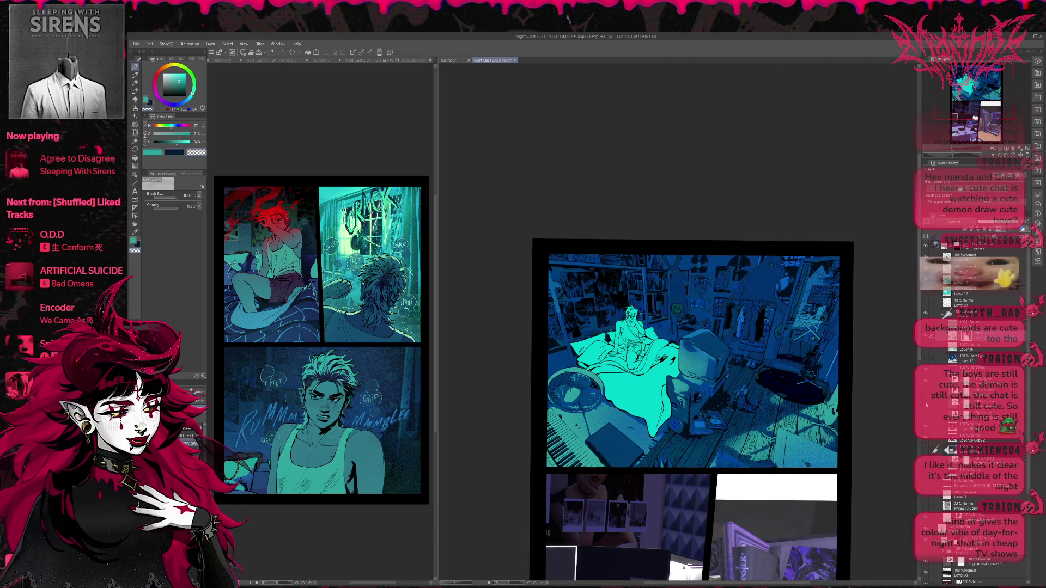
{"action": "left_click", "coordinate": [926, 405]}
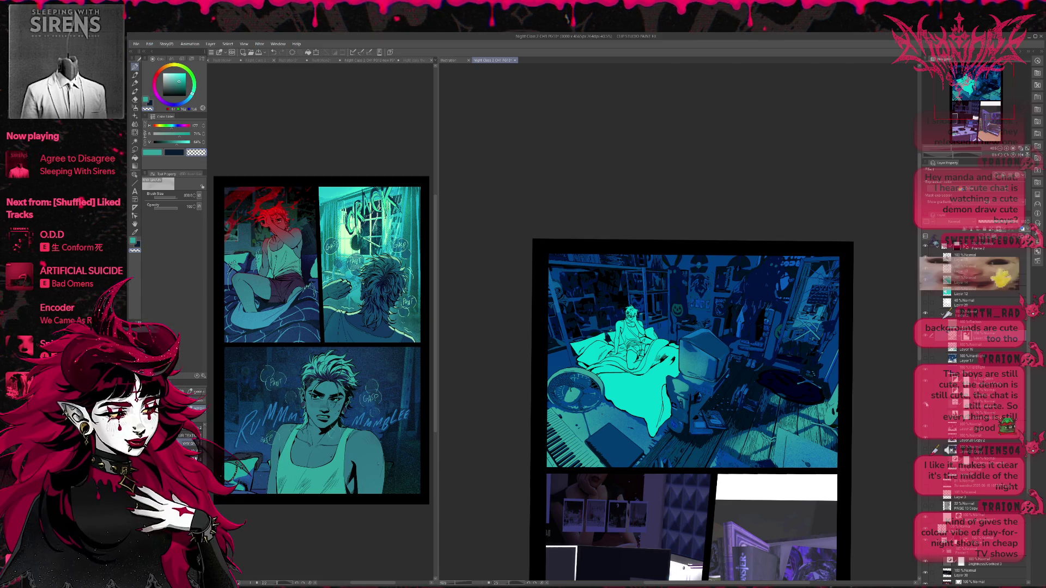
{"action": "left_click", "coordinate": [927, 404]}
{"action": "left_click", "coordinate": [927, 416]}
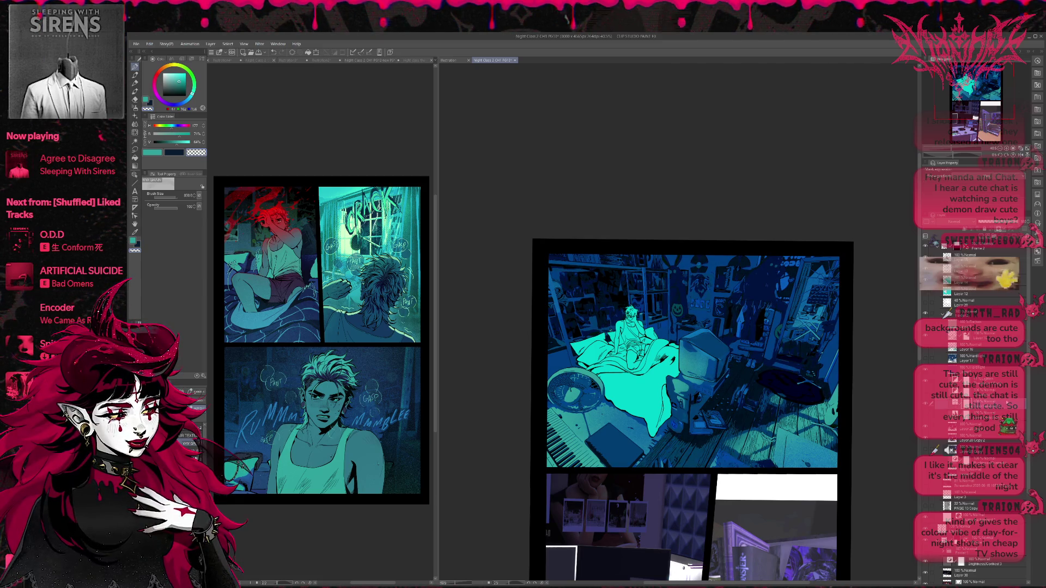
{"action": "left_click", "coordinate": [928, 417]}
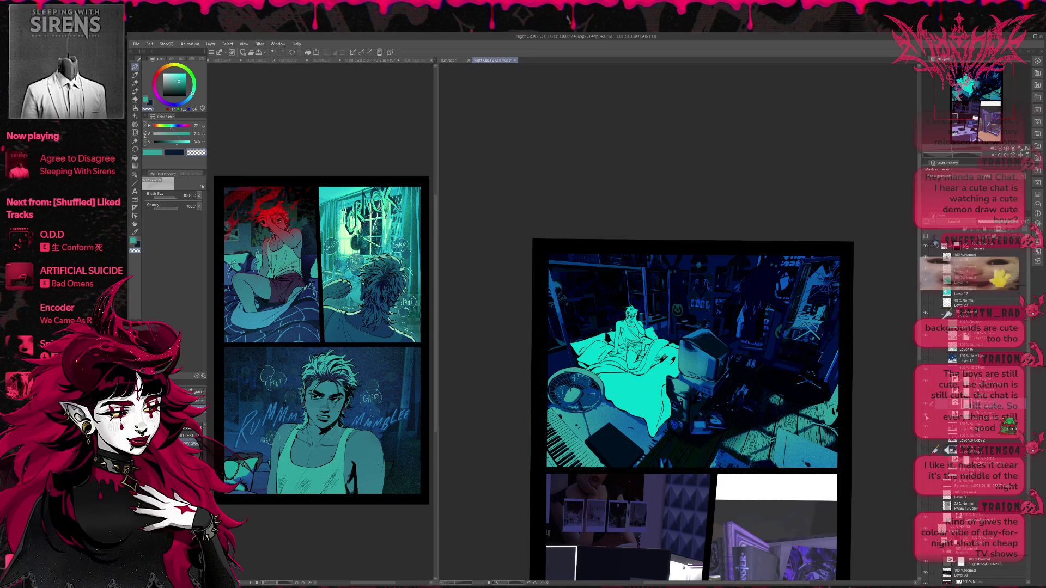
{"action": "left_click", "coordinate": [927, 418]}
- Compare other lighting layers and the bright wall detail layer, leaving the wall detail hidden
{"action": "left_click", "coordinate": [924, 394]}
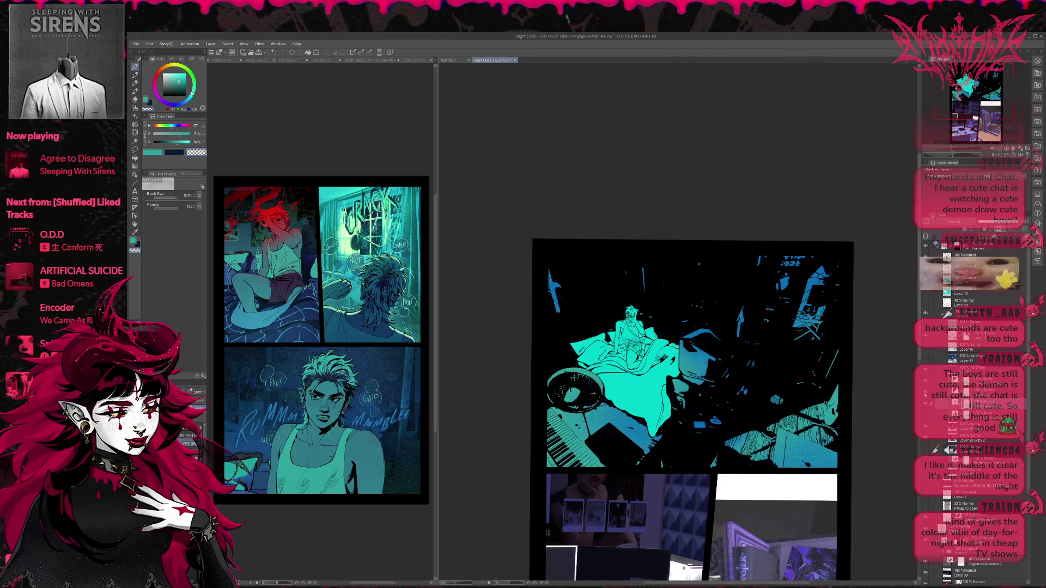
{"action": "left_click", "coordinate": [925, 395]}
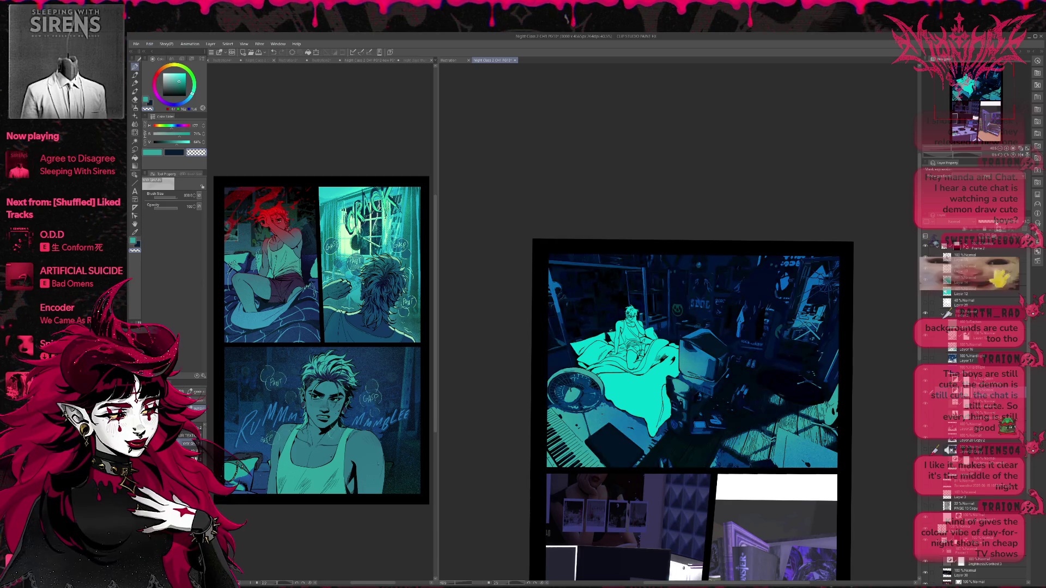
{"action": "left_click", "coordinate": [928, 418]}
{"action": "left_click", "coordinate": [928, 417]}
{"action": "left_click", "coordinate": [927, 417]}
{"action": "left_click", "coordinate": [924, 395]}
{"action": "left_click", "coordinate": [927, 417]}
{"action": "left_click", "coordinate": [928, 418]}
{"action": "left_click", "coordinate": [924, 395]}
{"action": "left_click", "coordinate": [924, 395]}
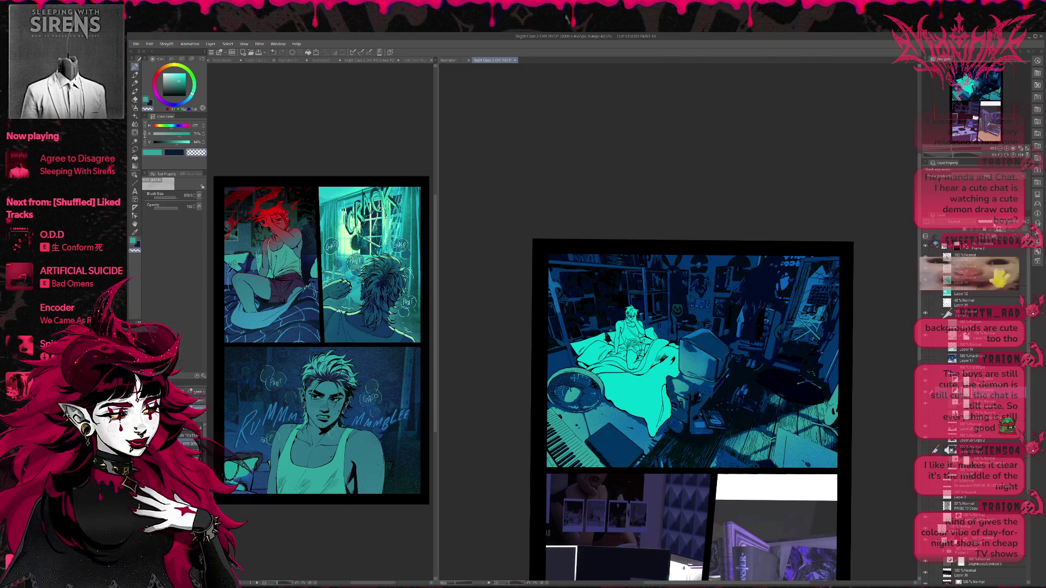
{"action": "left_click", "coordinate": [928, 372]}
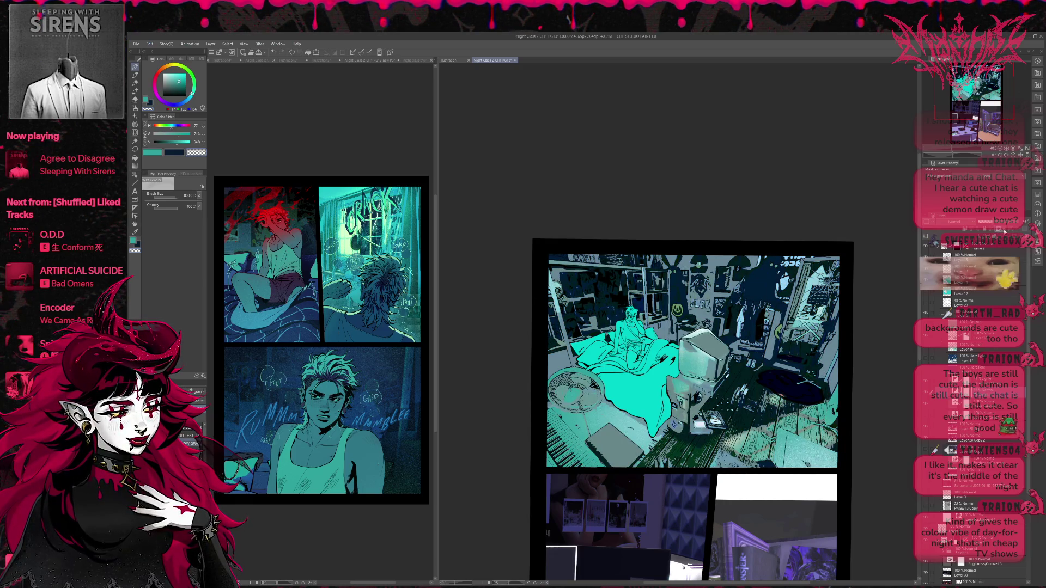
{"action": "left_click", "coordinate": [927, 372]}
{"action": "left_click", "coordinate": [928, 372]}
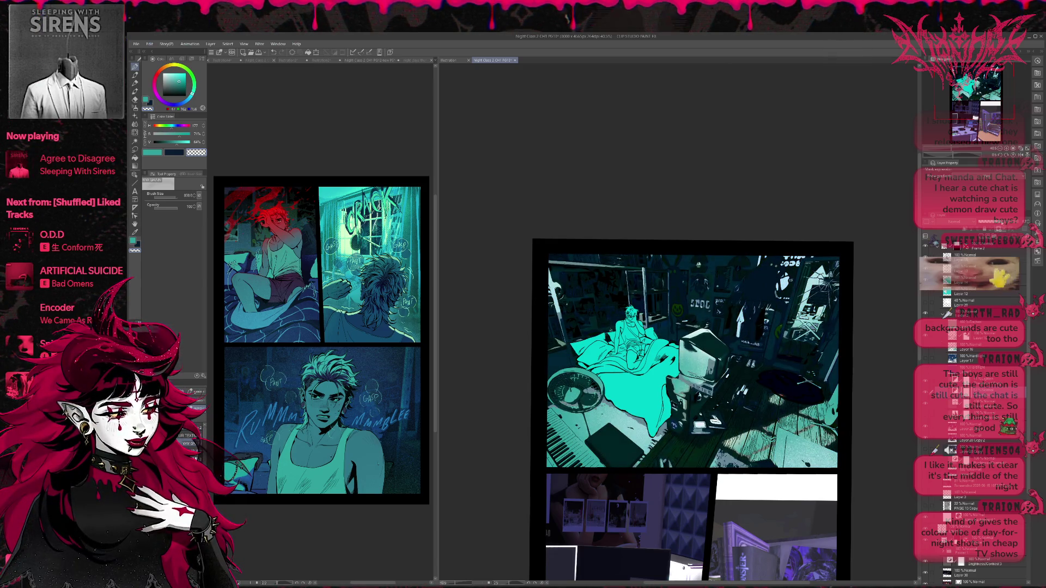
{"action": "left_click", "coordinate": [927, 374]}
- Flip the floor lighting layers on and off, leave them shown, and select Layer 16
{"action": "left_click", "coordinate": [927, 359]}
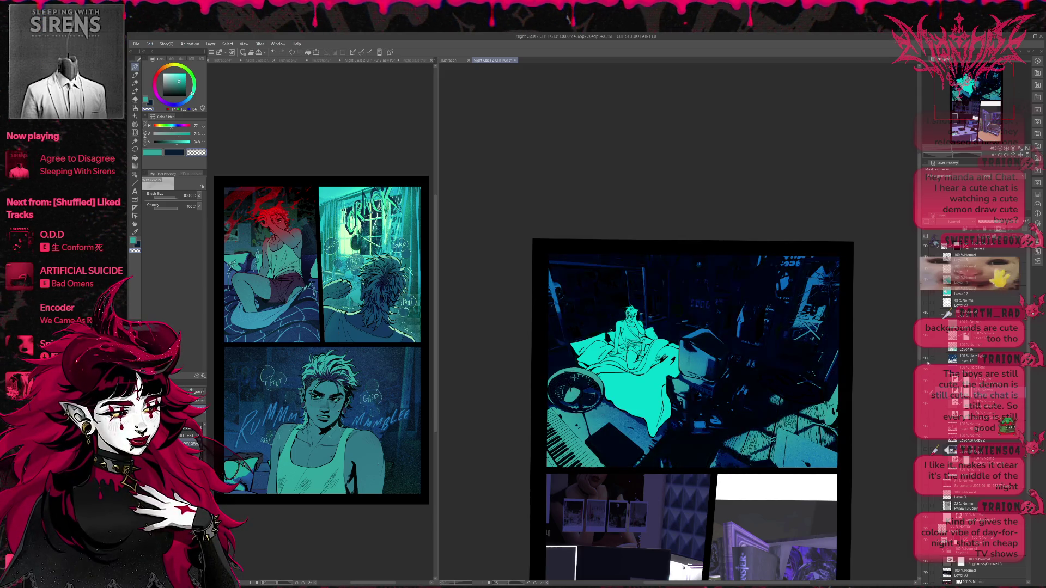
{"action": "left_click", "coordinate": [926, 352]}
{"action": "left_click", "coordinate": [927, 352]}
{"action": "left_click", "coordinate": [927, 351]}
{"action": "left_click", "coordinate": [927, 352]}
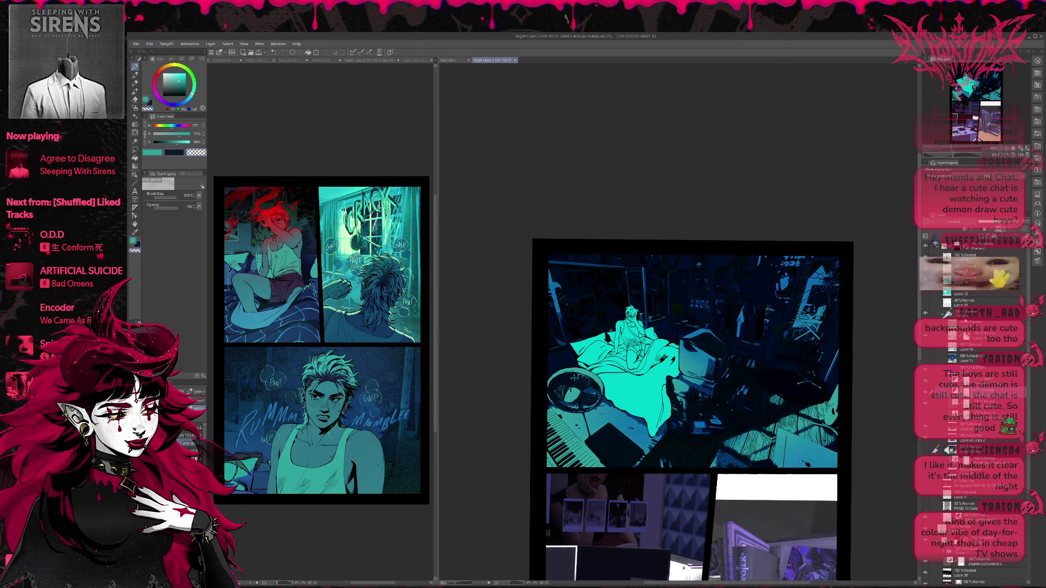
{"action": "left_click", "coordinate": [927, 351]}
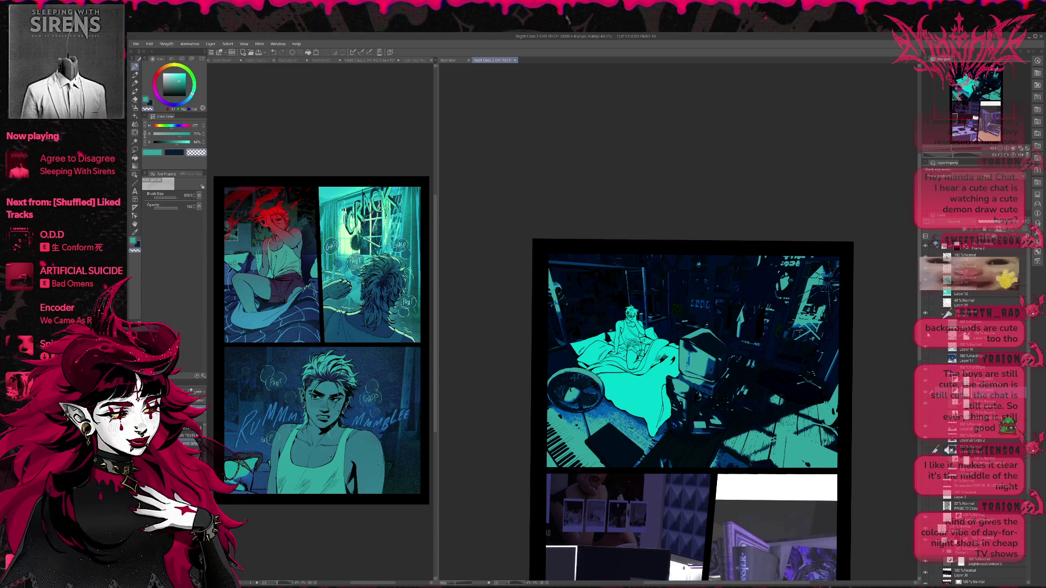
{"action": "left_click", "coordinate": [926, 336]}
{"action": "left_click", "coordinate": [927, 350]}
{"action": "left_click", "coordinate": [927, 349]}
{"action": "left_click", "coordinate": [957, 348]}
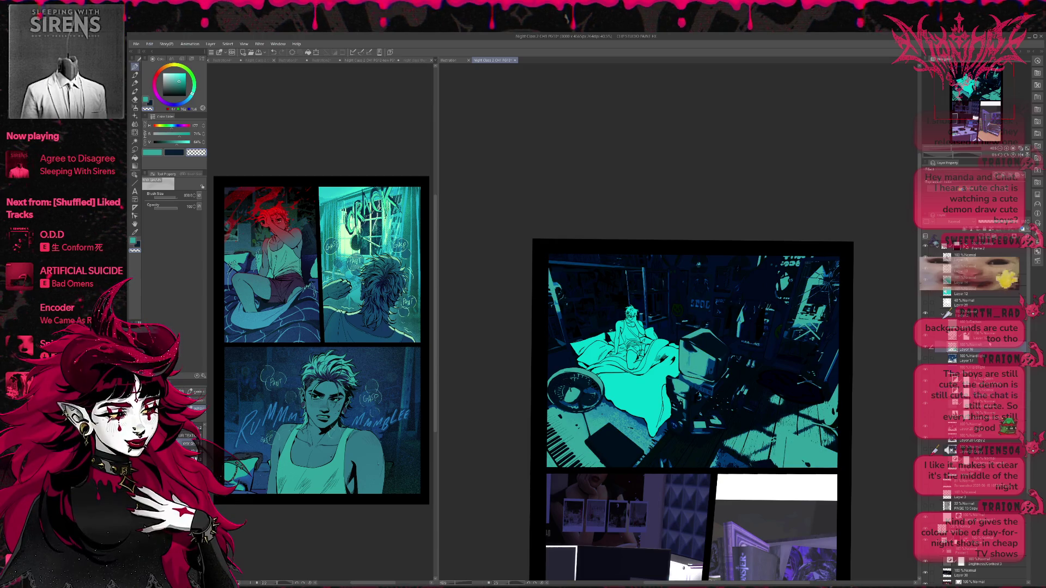
- Lower the floor lighting layer's opacity and pick a soft brush while switching between the PG12 and PG13 pages
{"action": "mouse_move", "coordinate": [1017, 224]}
{"action": "left_mouse_down"}
{"action": "mouse_move", "coordinate": [985, 223]}
{"action": "mouse_move", "coordinate": [1005, 228]}
{"action": "left_mouse_up"}
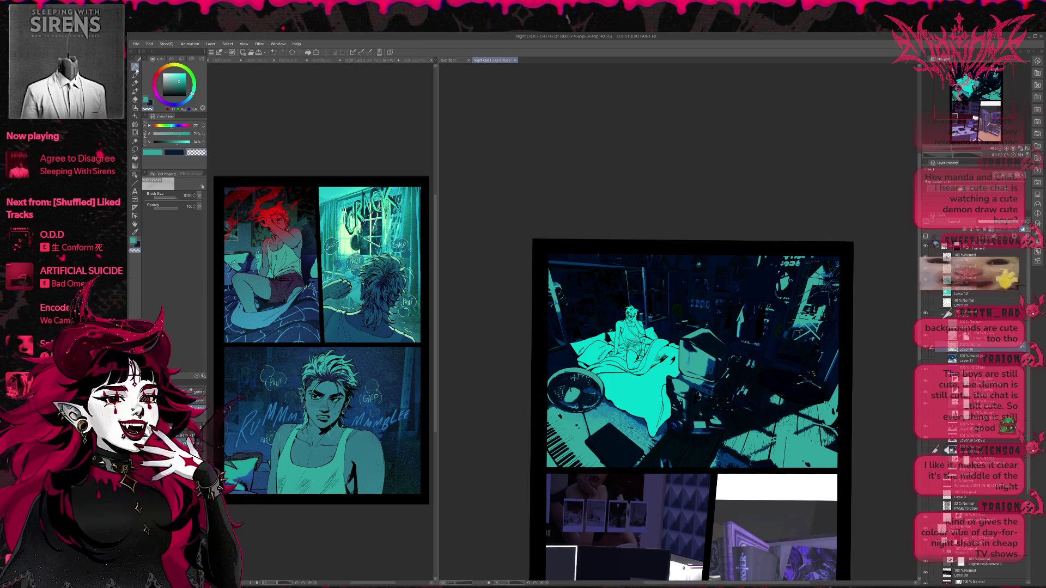
{"action": "left_click", "coordinate": [250, 475], "text": "alt"}
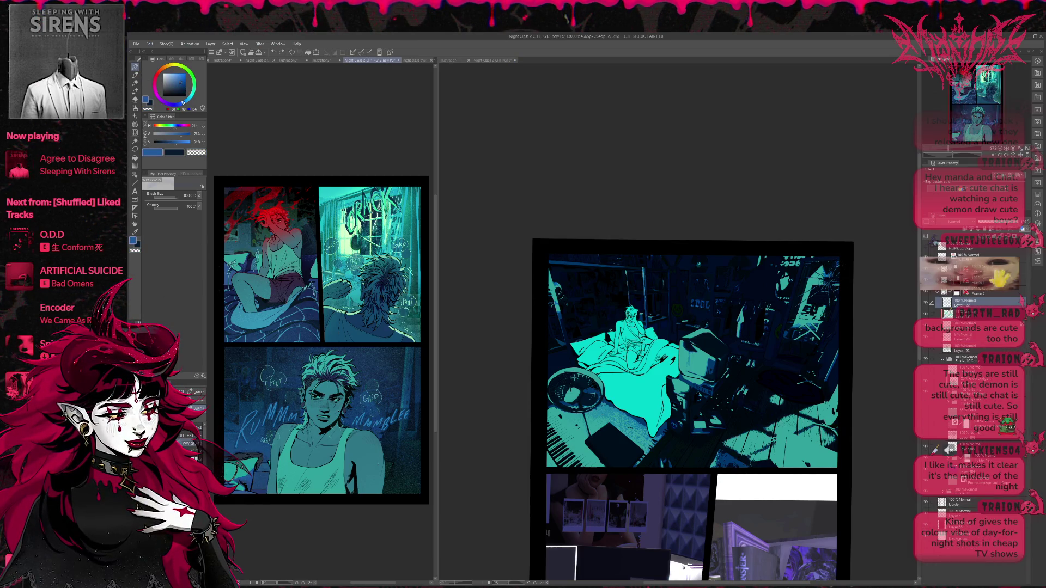
{"action": "key", "text": "b"}
{"action": "left_click", "coordinate": [622, 432]}
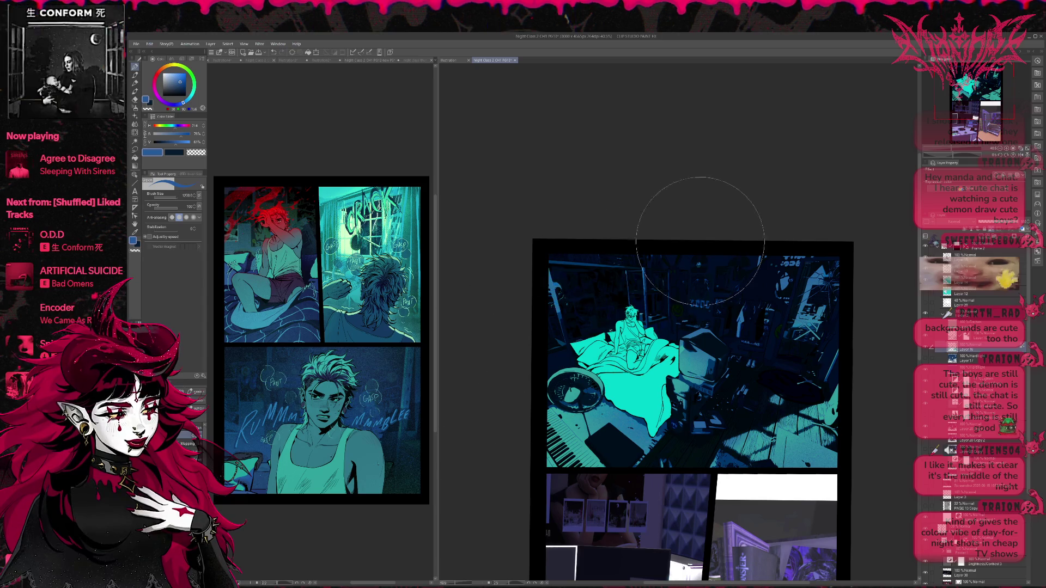
- Show the lit room background layer and toggle the room lighting layer, leaving it hidden
{"action": "left_click", "coordinate": [932, 339]}
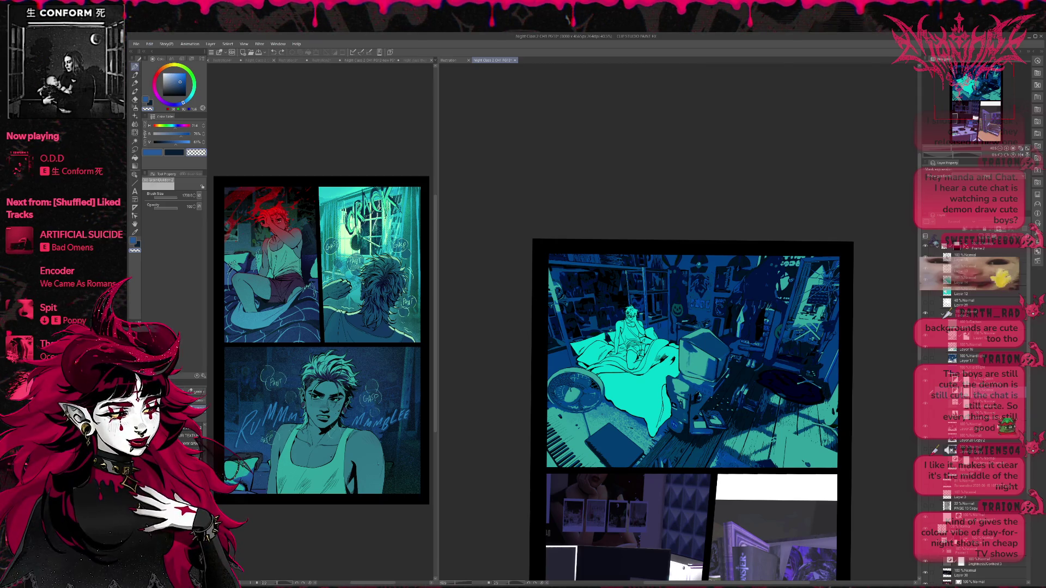
{"action": "left_click", "coordinate": [925, 395]}
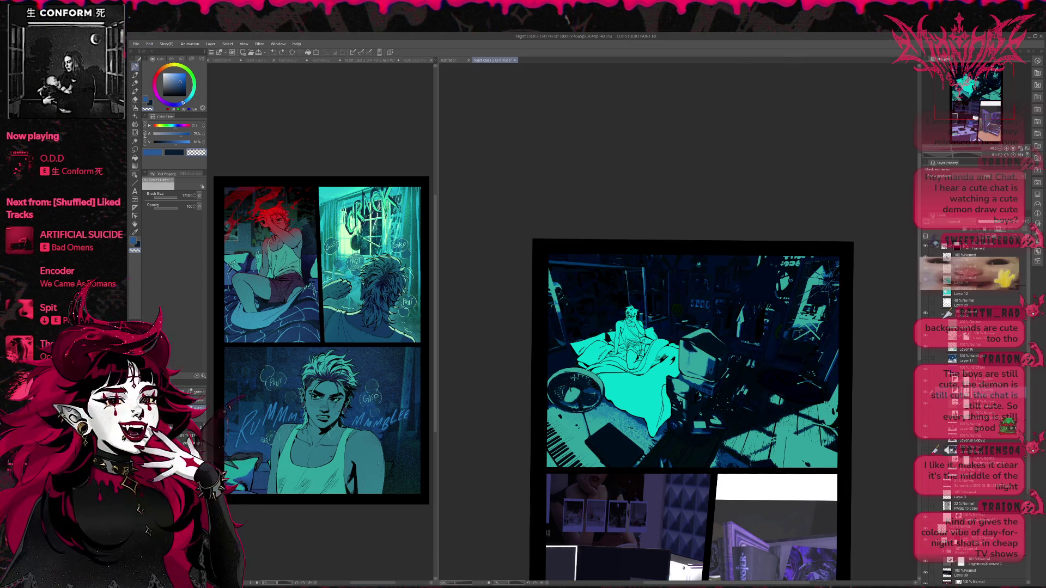
{"action": "left_click", "coordinate": [926, 402]}
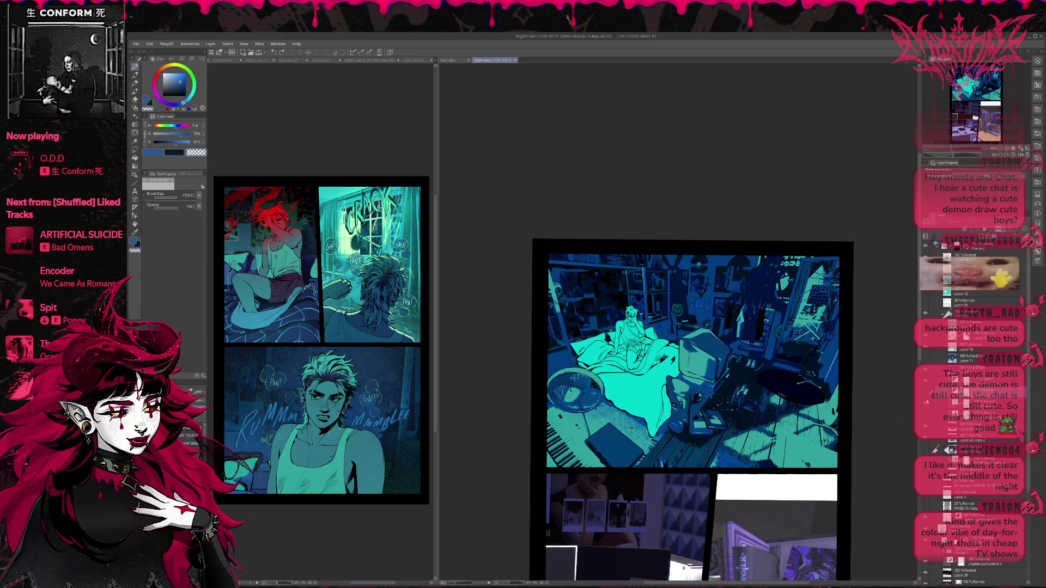
{"action": "left_click", "coordinate": [925, 395]}
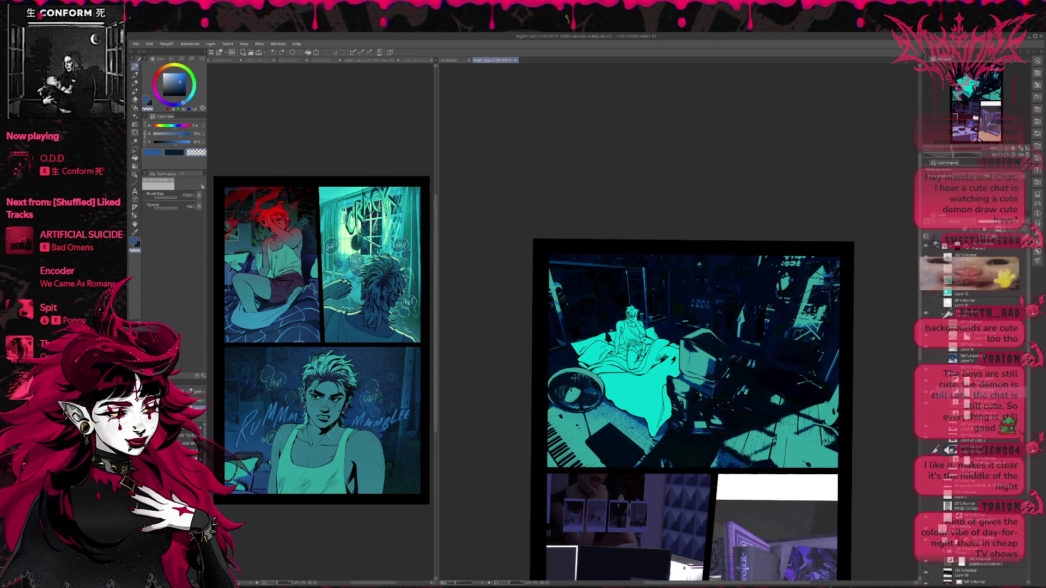
- Toggle the blue room lighting layer repeatedly to compare the panel with and without it
{"action": "left_click", "coordinate": [925, 382]}
{"action": "left_click", "coordinate": [925, 392]}
{"action": "left_click", "coordinate": [925, 392]}
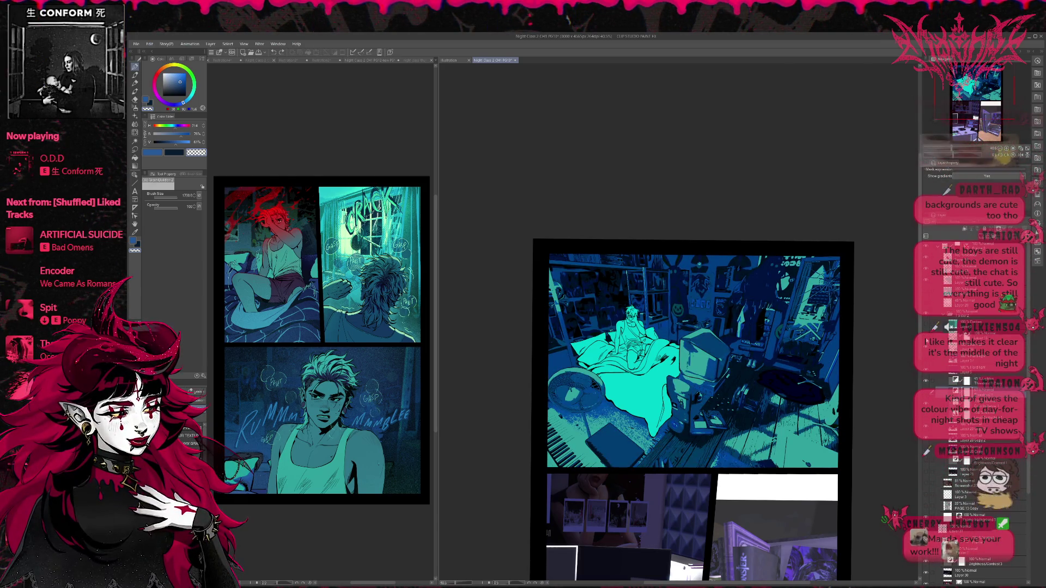
{"action": "left_click", "coordinate": [926, 392]}
{"action": "left_click", "coordinate": [925, 392]}
{"action": "left_click", "coordinate": [925, 392]}
{"action": "left_click", "coordinate": [926, 392]}
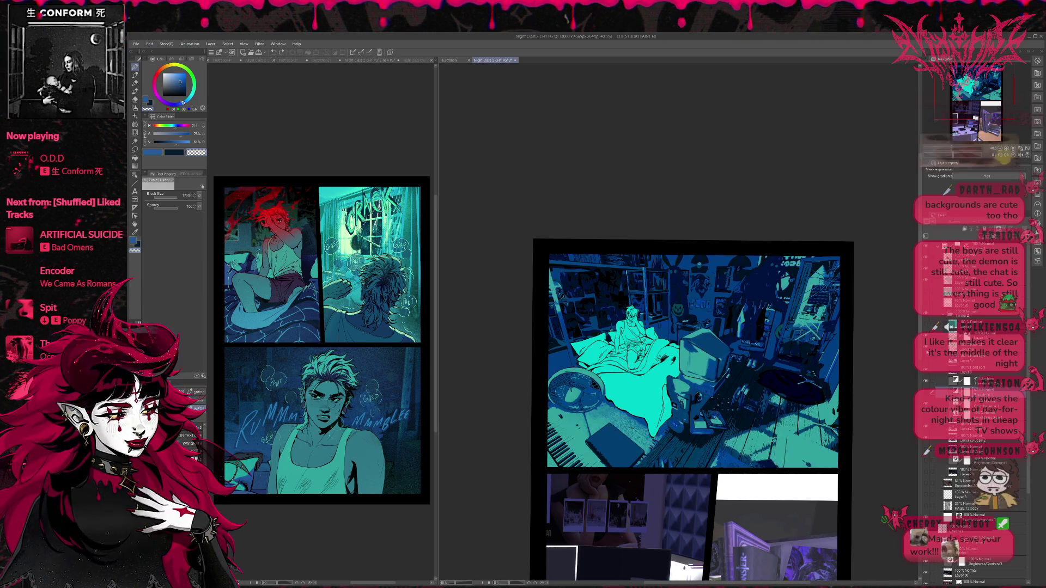
{"action": "left_click", "coordinate": [925, 392]}
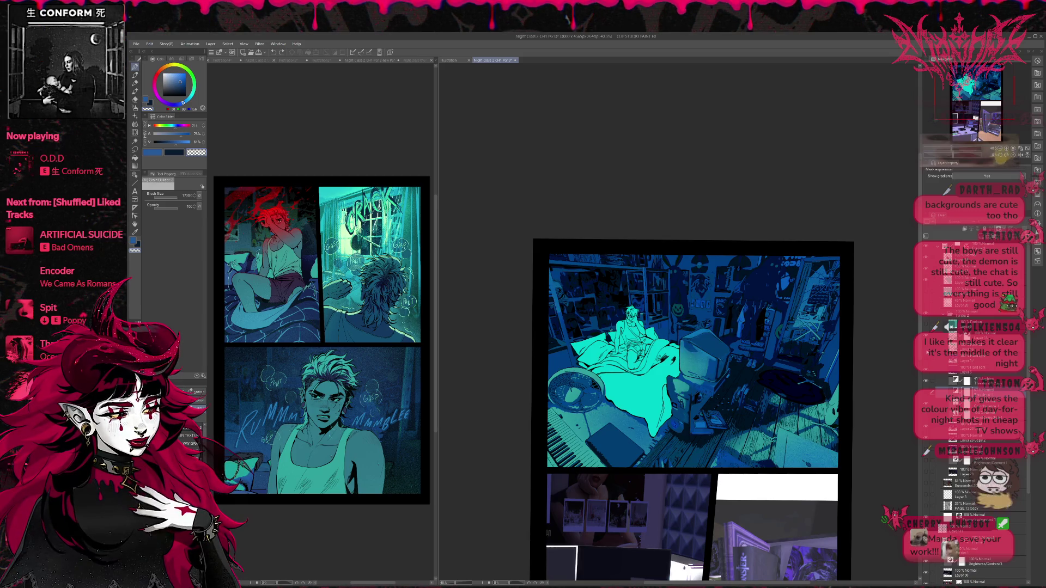
{"action": "left_click", "coordinate": [925, 393]}
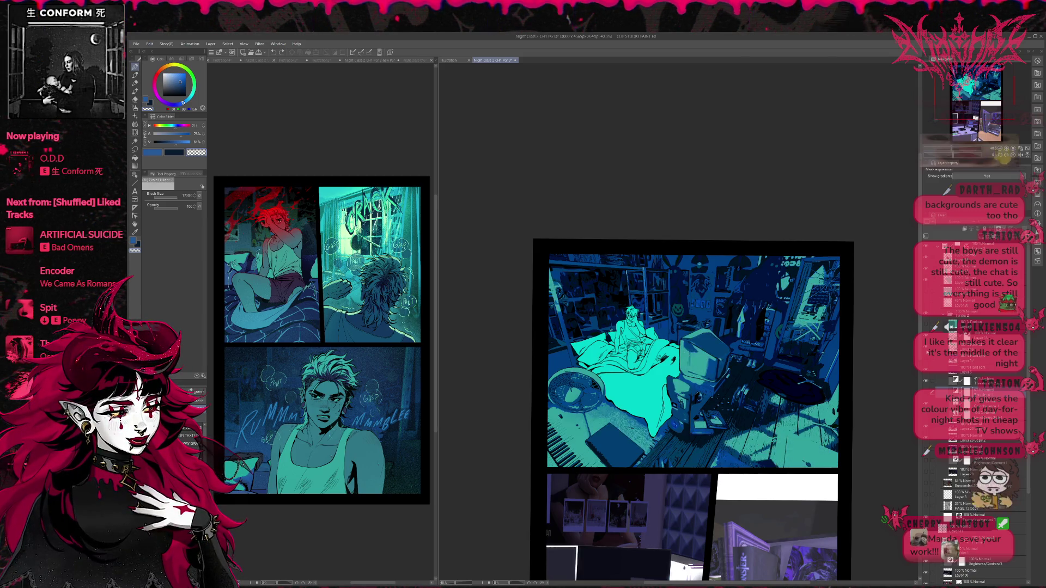
- Compare the floor lighting again, check the layer's Expression color setting, then undo the last change
{"action": "left_click", "coordinate": [926, 393]}
{"action": "left_click", "coordinate": [925, 392]}
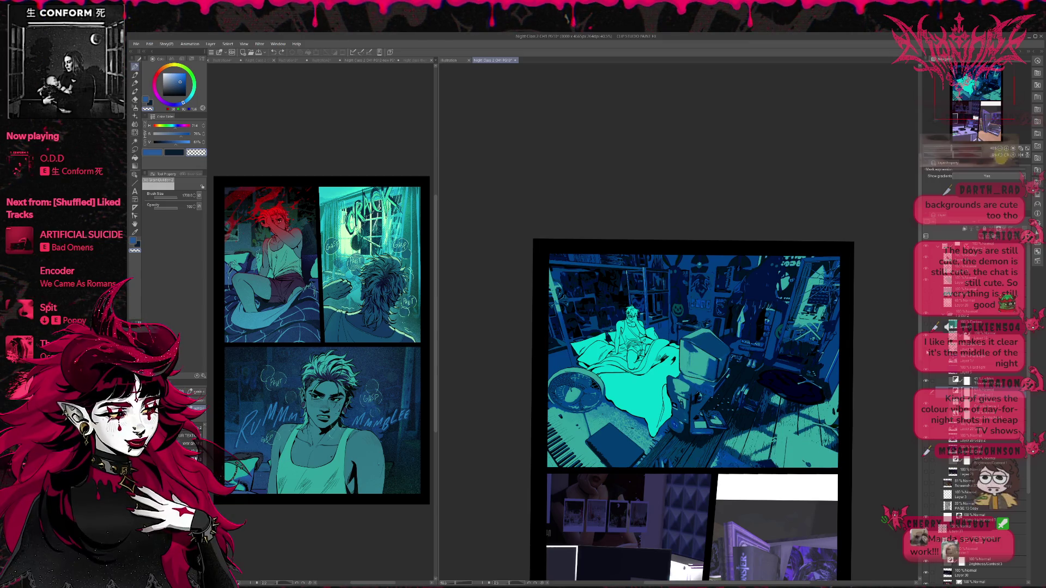
{"action": "left_click", "coordinate": [925, 392]}
{"action": "left_click", "coordinate": [926, 393]}
{"action": "left_click", "coordinate": [925, 392]}
{"action": "left_click", "coordinate": [926, 392]}
{"action": "left_click", "coordinate": [925, 392]}
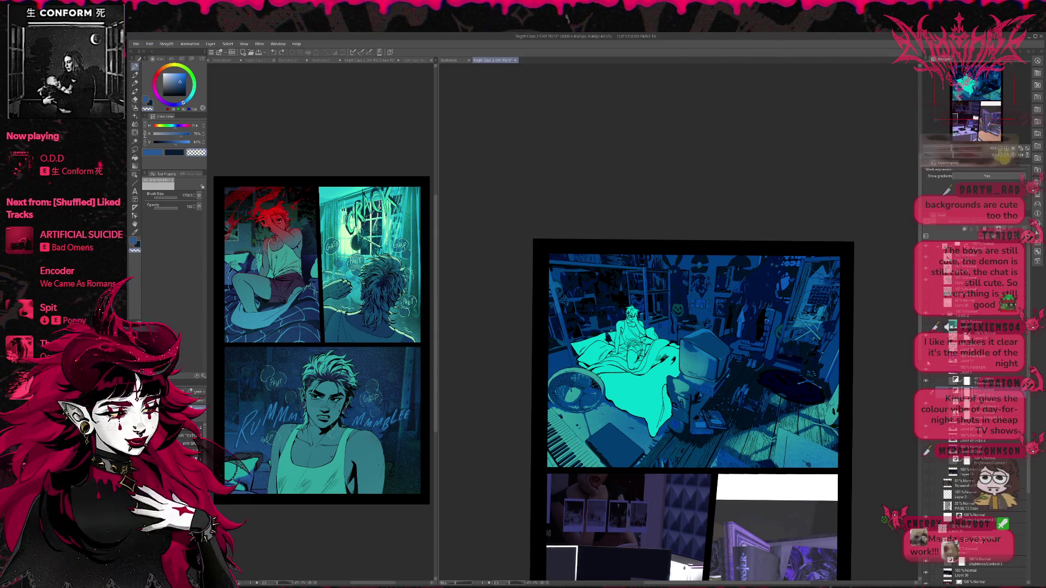
{"action": "left_click", "coordinate": [925, 392]}
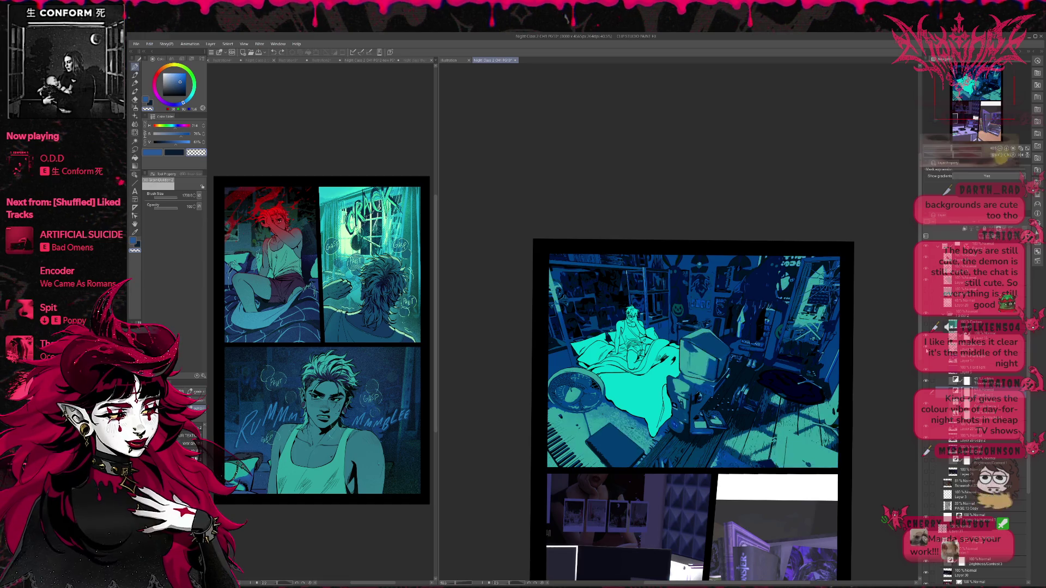
{"action": "left_click", "coordinate": [975, 346]}
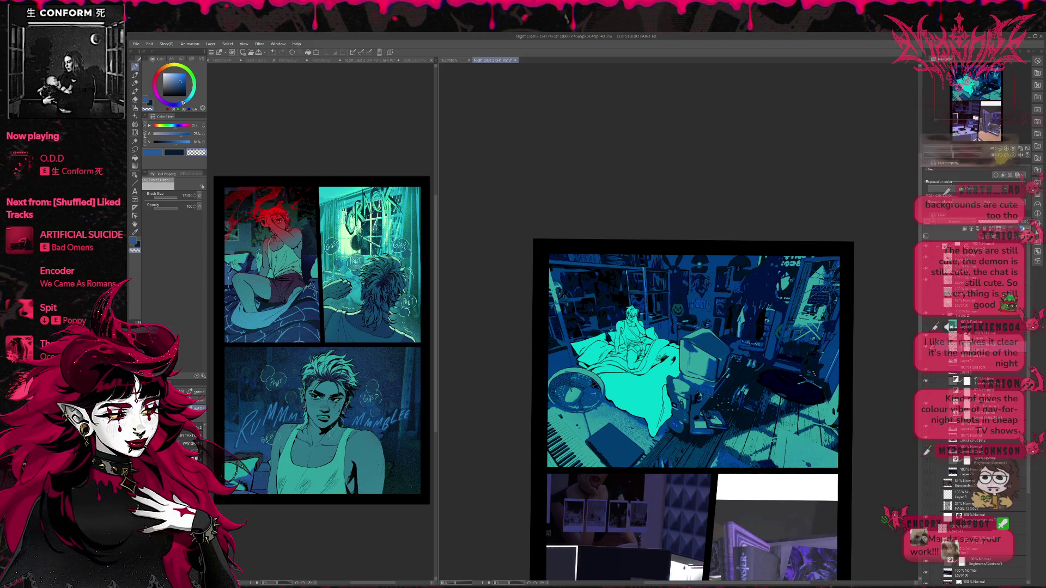
{"action": "key", "text": "ctrl+z"}
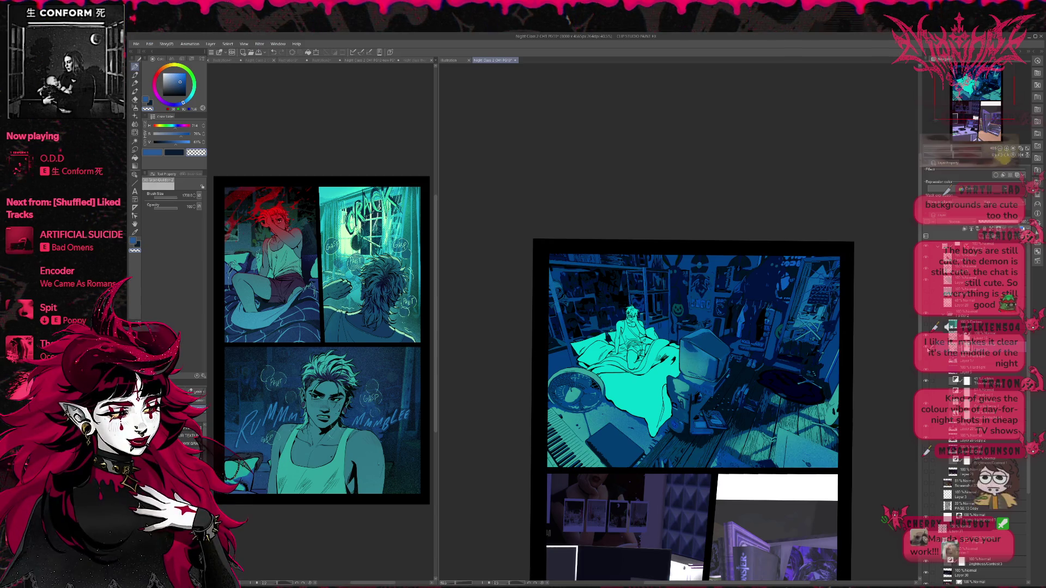
- Redo the floor and wall lighting, then set the Eraser to brush size 150
{"action": "key", "text": "ctrl+y"}
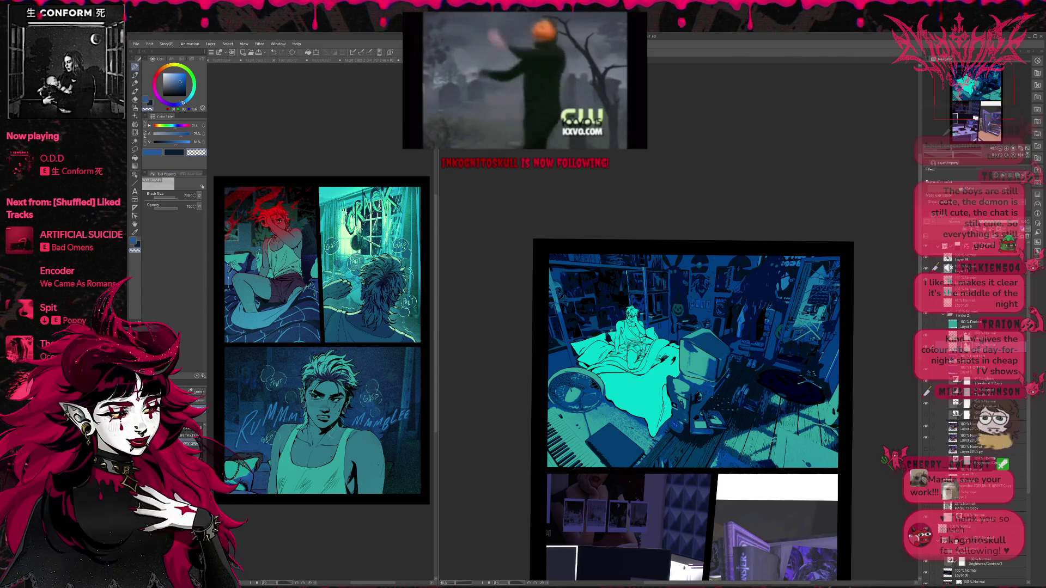
{"action": "key", "text": "e"}
{"action": "key", "text": "bracketleft"}
{"action": "key", "text": "bracketleft"}
{"action": "key", "text": "bracketleft"}
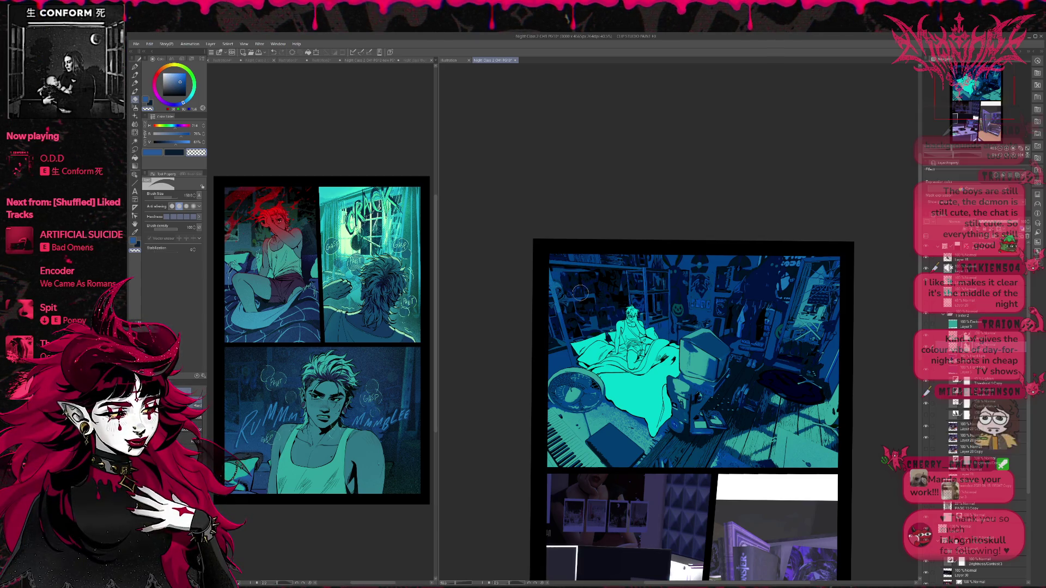
{"action": "left_click_drag", "start_coordinate": [575, 423], "coordinate": [562, 419]}
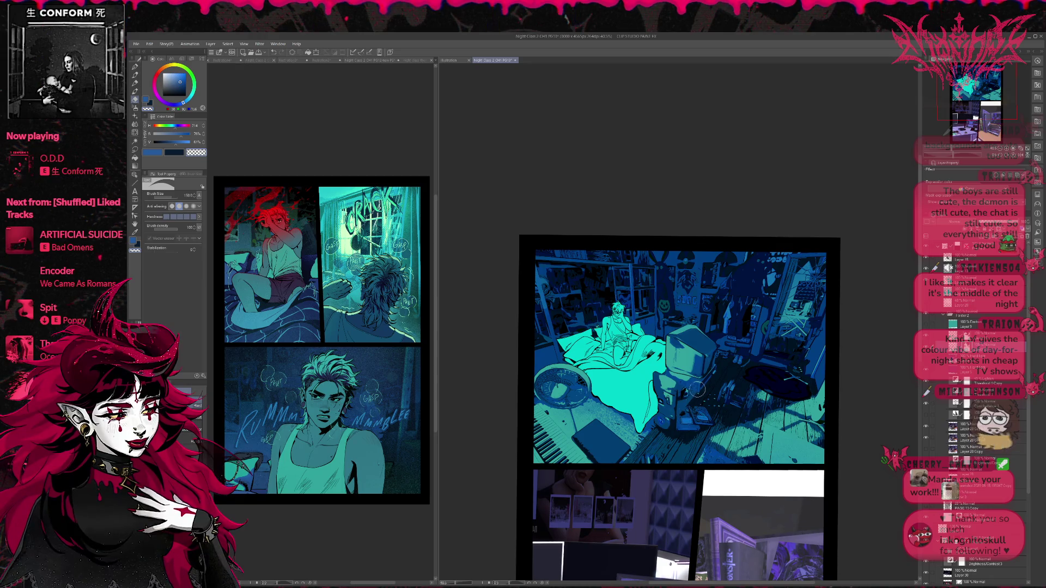
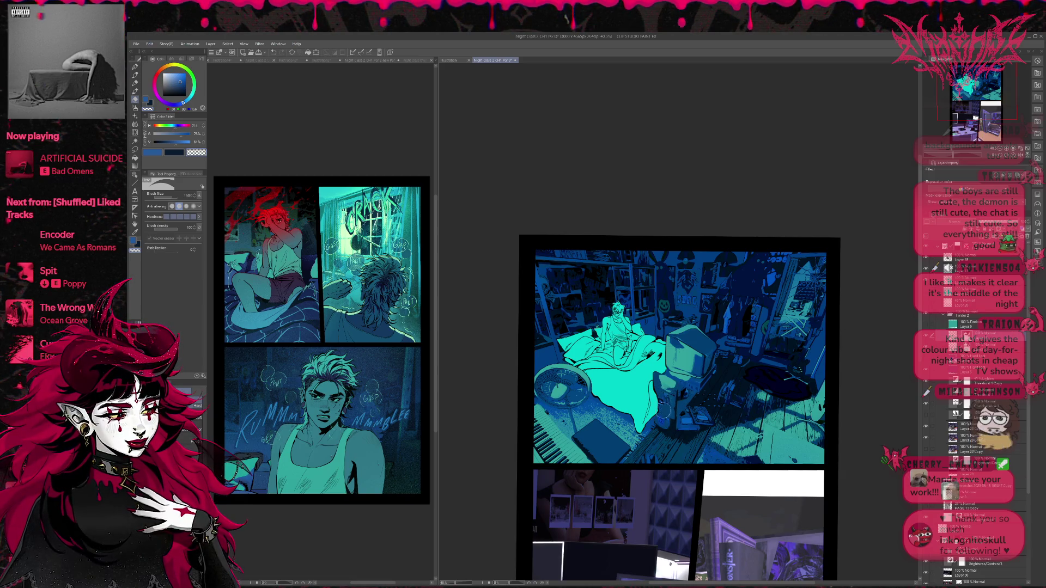
- Bring the Frame 1 and Folder 1 layers into view and select Layer 18, one layer up
{"action": "left_click", "coordinate": [664, 422], "text": "ctrl+shift"}
{"action": "scroll", "coordinate": [744, 352], "scroll_direction": "up", "scroll_amount": 1}
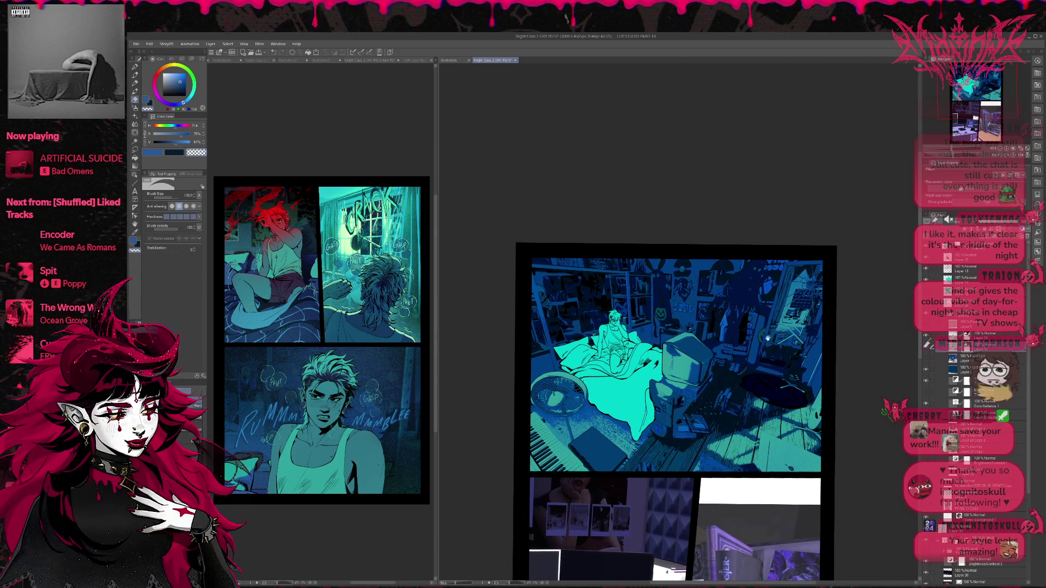
{"action": "scroll", "coordinate": [793, 351], "scroll_direction": "up", "scroll_amount": 1}
{"action": "scroll", "coordinate": [700, 359], "scroll_direction": "up", "scroll_amount": 3}
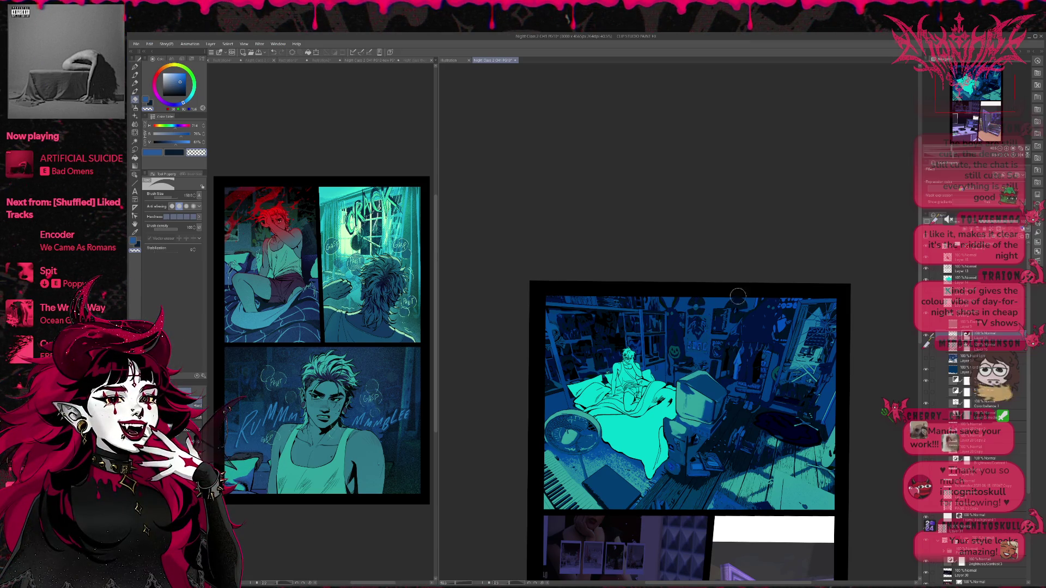
{"action": "scroll", "coordinate": [764, 322], "scroll_direction": "down", "scroll_amount": 1}
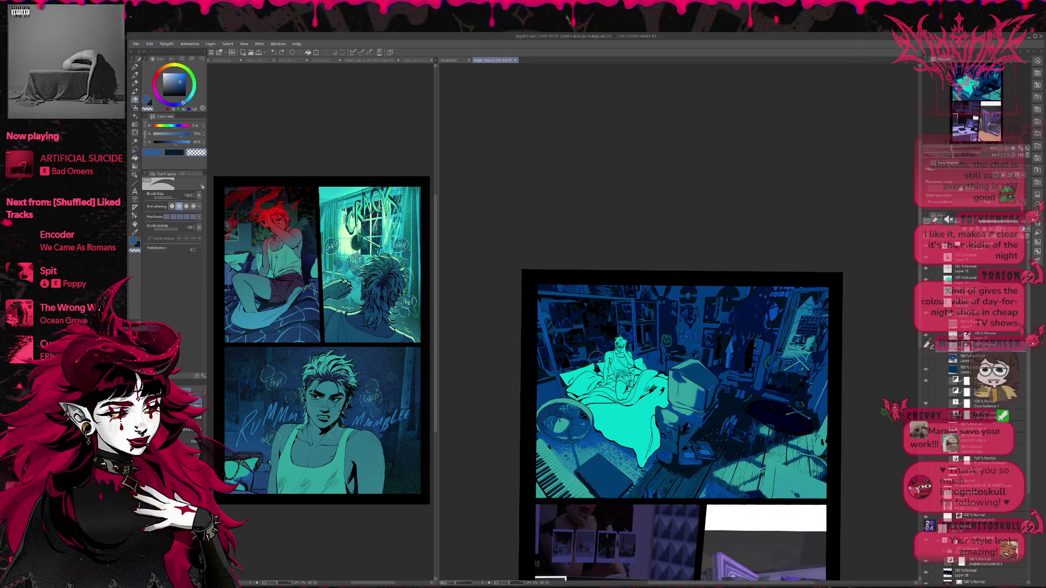
{"action": "key", "text": "alt+bracketright"}
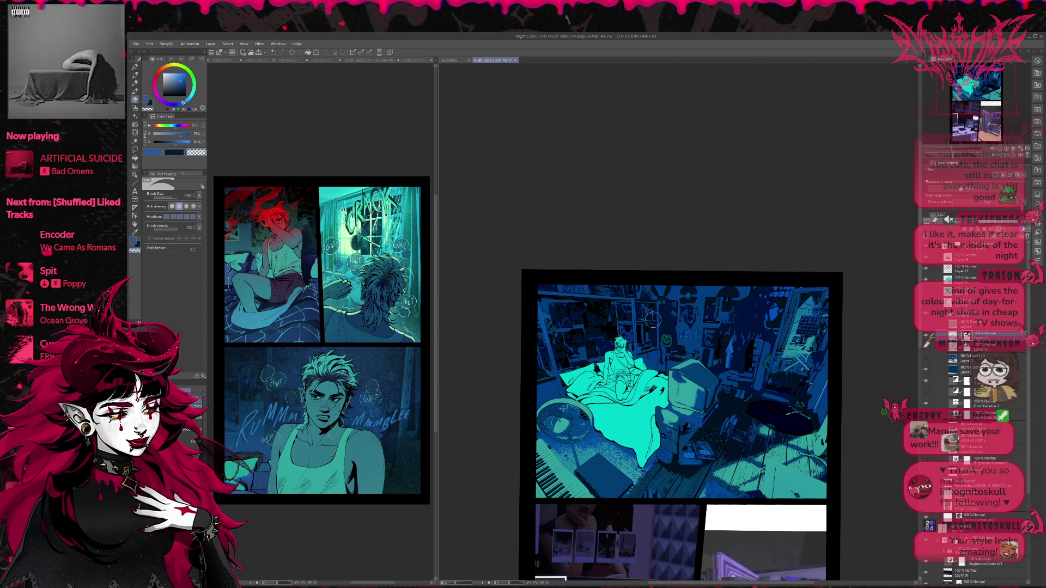
{"action": "left_click_drag", "start_coordinate": [757, 329], "coordinate": [744, 317]}
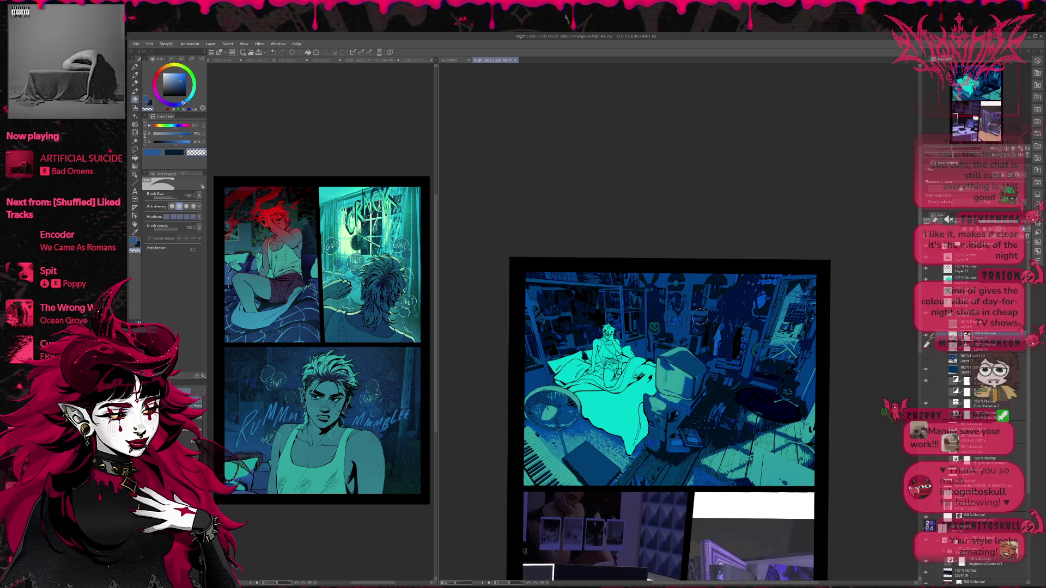
{"action": "scroll", "coordinate": [730, 318], "scroll_direction": "right", "scroll_amount": 1}
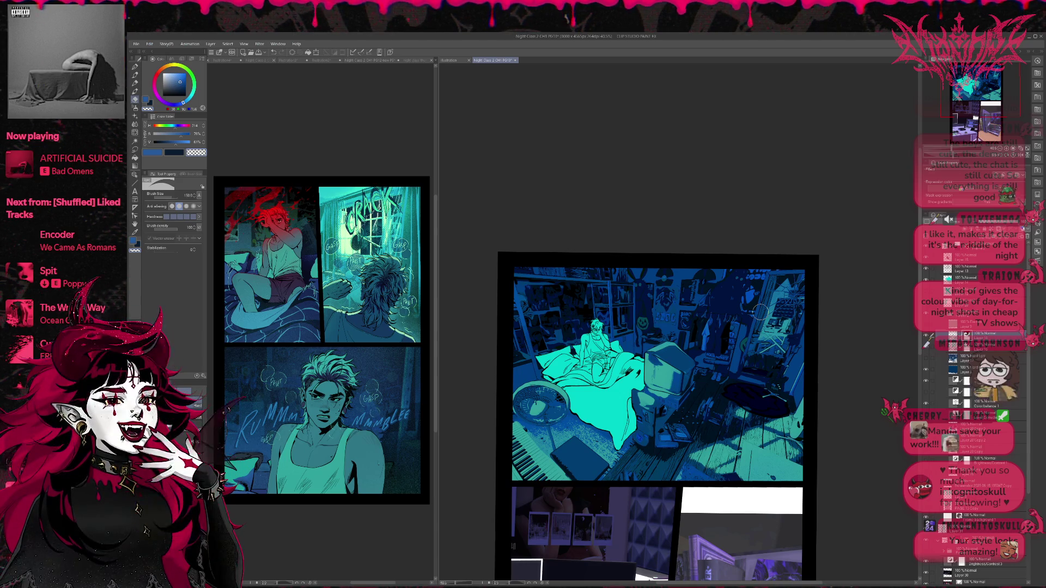
- Toggle the room panel's lighting layer on and off to compare the room with and without it
{"action": "left_click", "coordinate": [926, 393]}
{"action": "left_click", "coordinate": [926, 392]}
{"action": "left_click", "coordinate": [926, 392]}
{"action": "left_click", "coordinate": [926, 393]}
{"action": "left_click", "coordinate": [926, 359]}
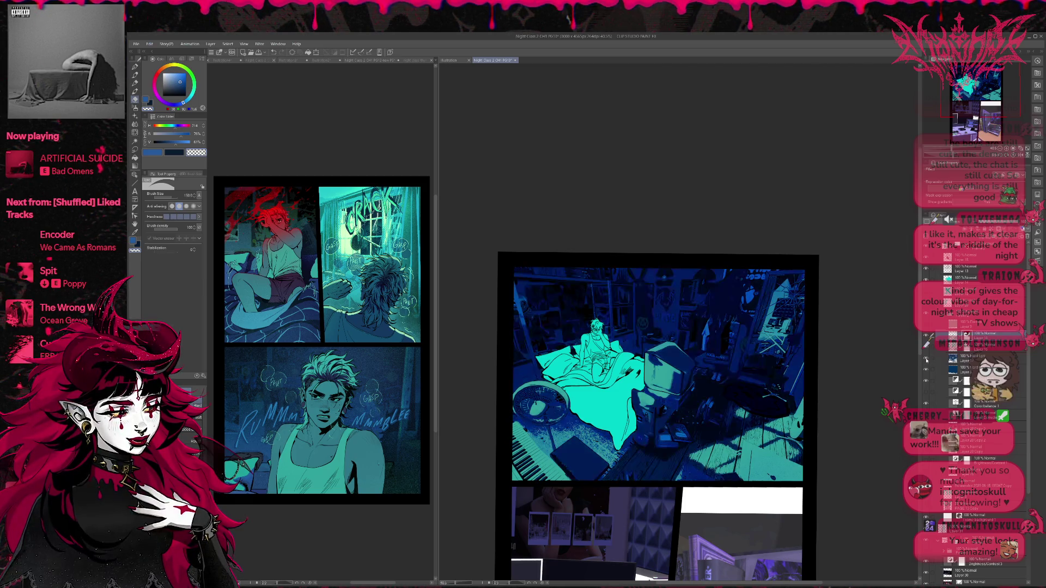
{"action": "left_click", "coordinate": [925, 360]}
{"action": "left_click", "coordinate": [925, 359]}
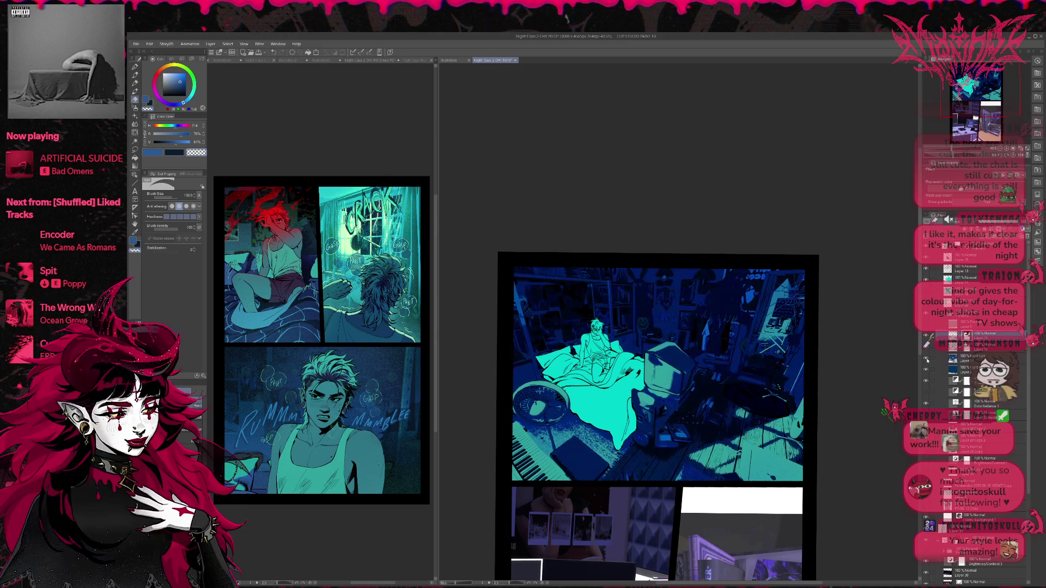
- Select Layer 1 and add a layer mask to it, leaving the lighting layer hidden
{"action": "left_click", "coordinate": [996, 358]}
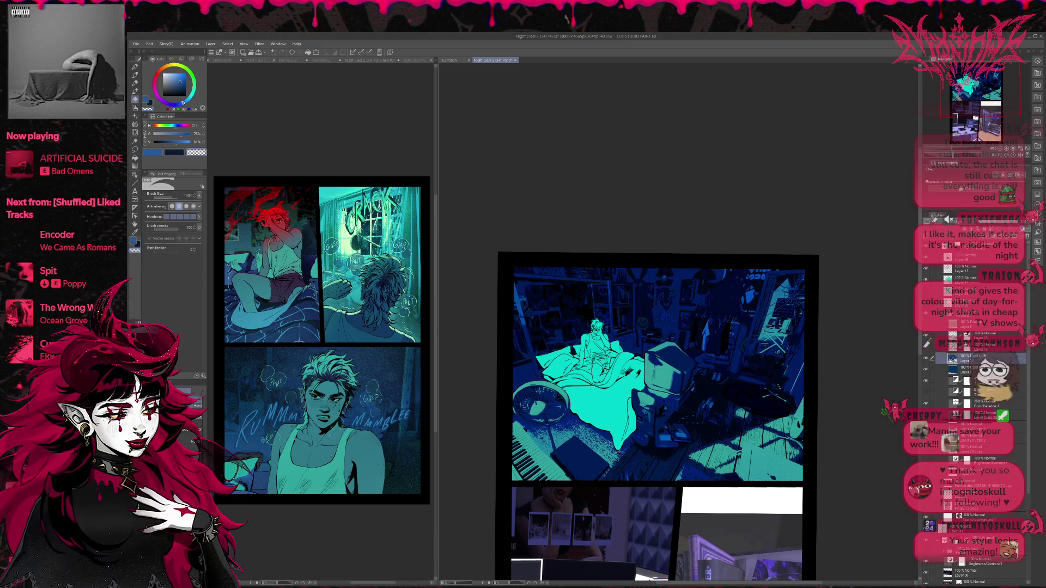
{"action": "left_click", "coordinate": [929, 359]}
{"action": "left_click", "coordinate": [928, 360]}
{"action": "left_click", "coordinate": [932, 370]}
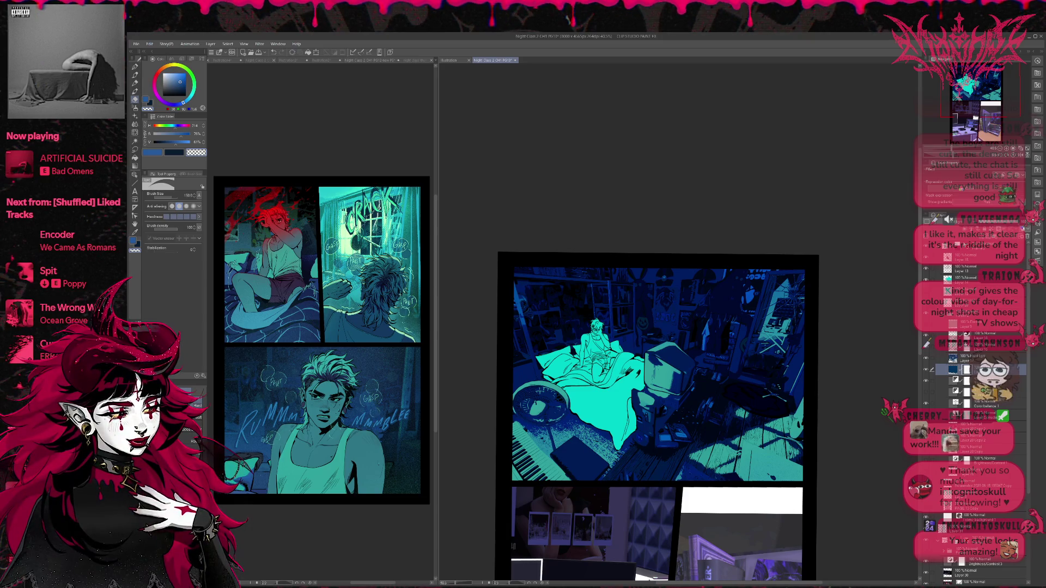
{"action": "left_click", "coordinate": [134, 66]}
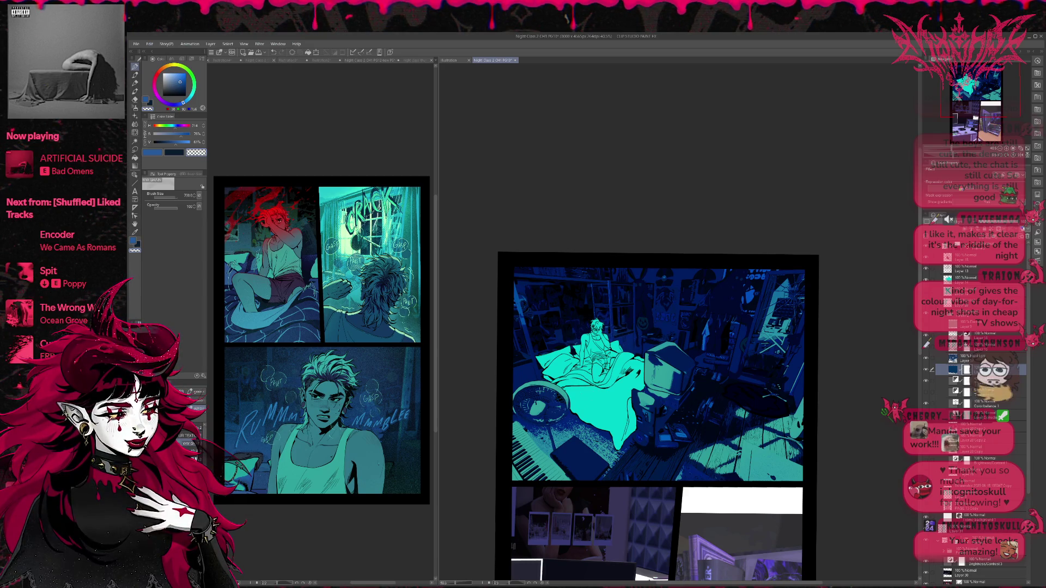
- Flash the lighting layer on and off, then select the hard-light lighting layer and show it
{"action": "left_click", "coordinate": [926, 380]}
{"action": "left_click", "coordinate": [925, 380]}
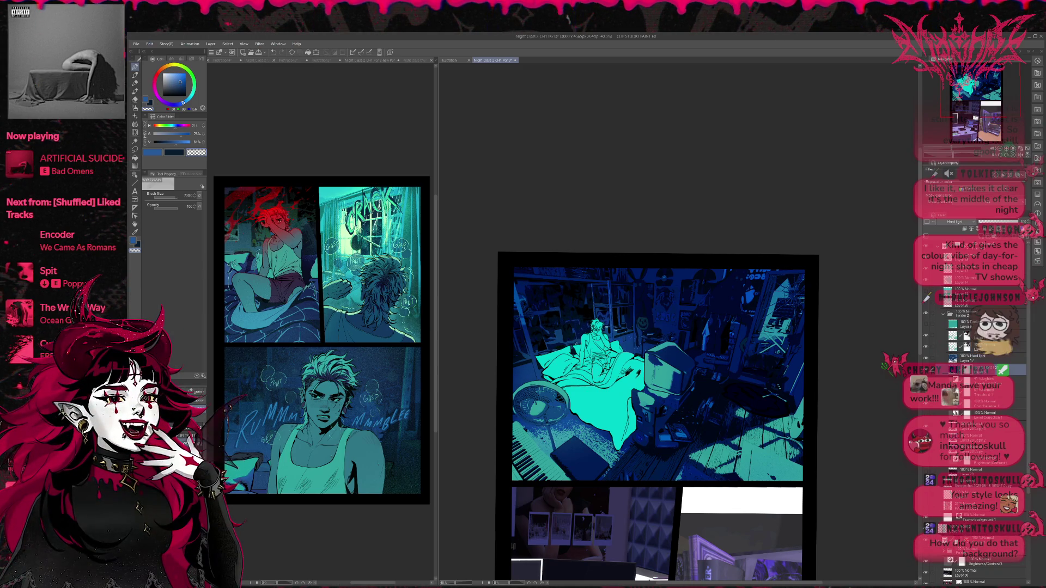
{"action": "left_click", "coordinate": [926, 382]}
{"action": "left_click", "coordinate": [925, 381]}
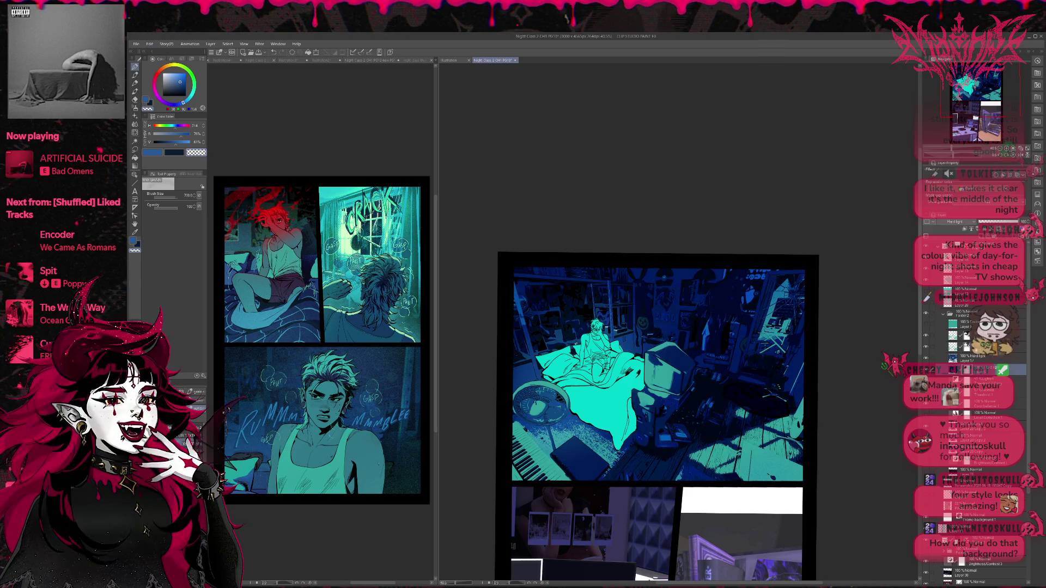
{"action": "left_click", "coordinate": [925, 381]}
{"action": "left_click", "coordinate": [926, 381]}
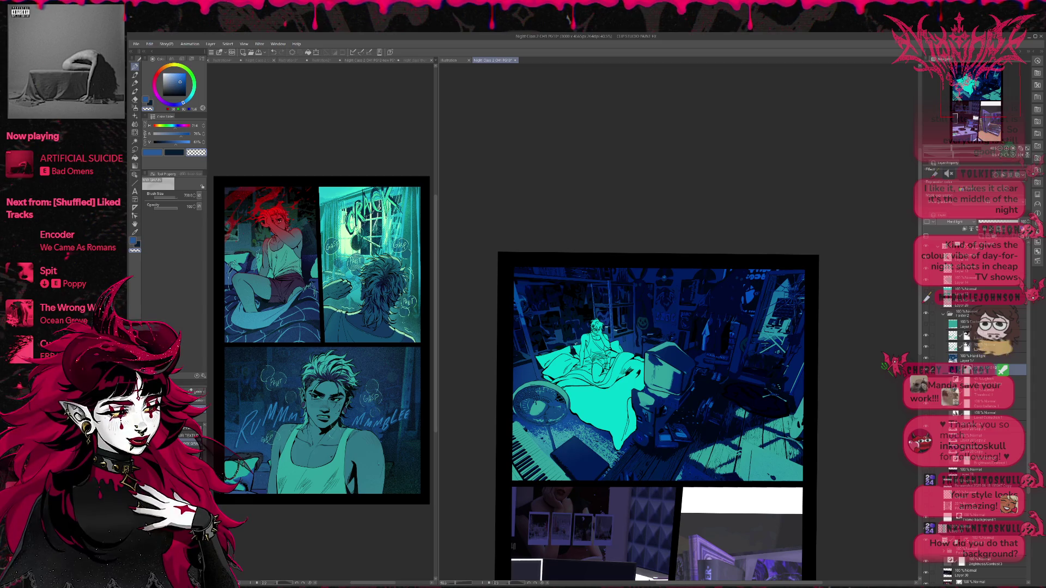
{"action": "left_click", "coordinate": [926, 381]}
{"action": "left_click", "coordinate": [925, 381]}
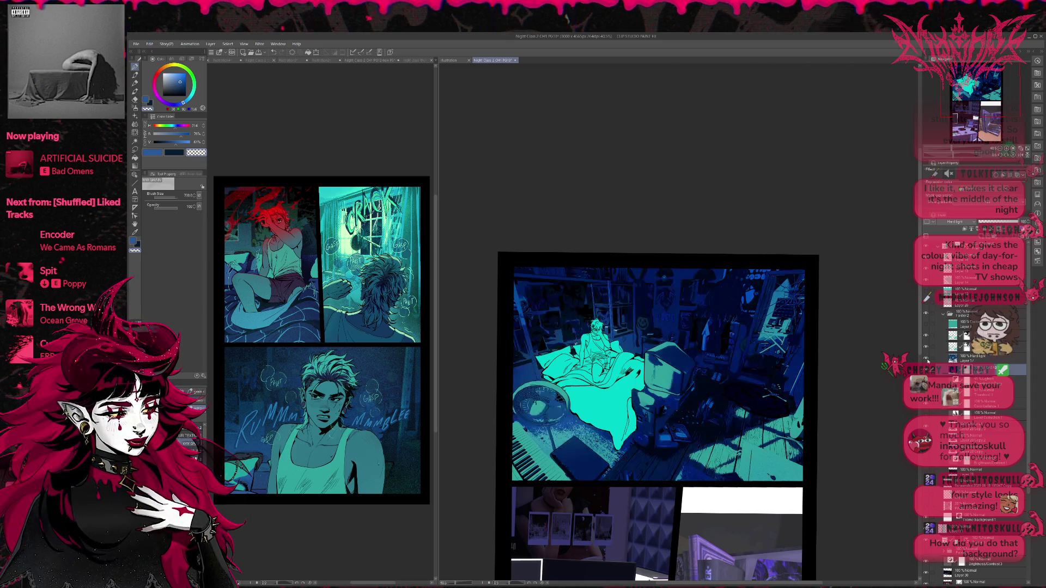
{"action": "left_click", "coordinate": [929, 358]}
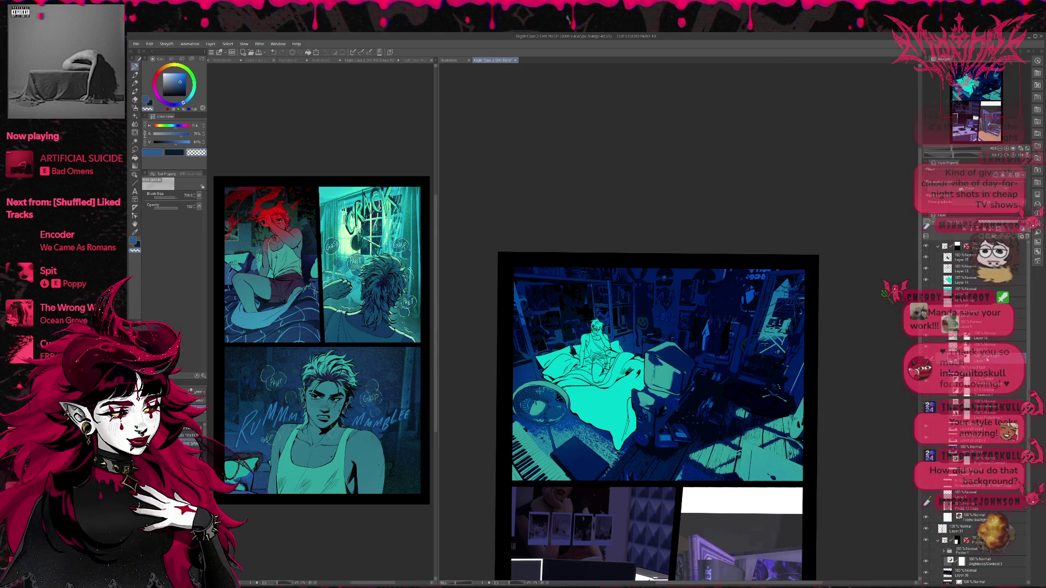
{"action": "left_click", "coordinate": [925, 358]}
- Hide the lighting overlay, select Layer 17, delete a layer, and hide the blue overlay to reveal the raw render
{"action": "left_click", "coordinate": [925, 358]}
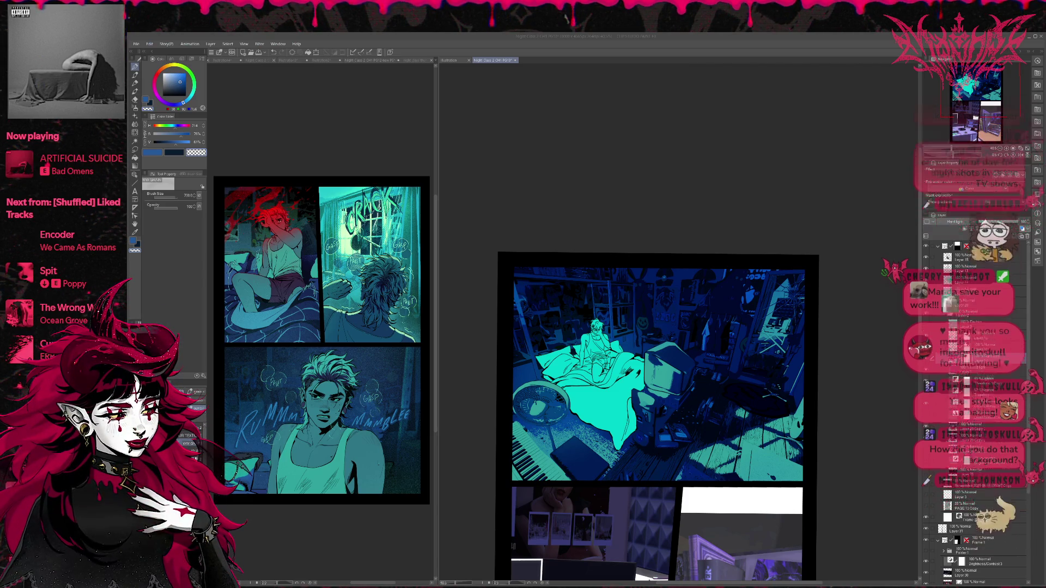
{"action": "left_click", "coordinate": [975, 359]}
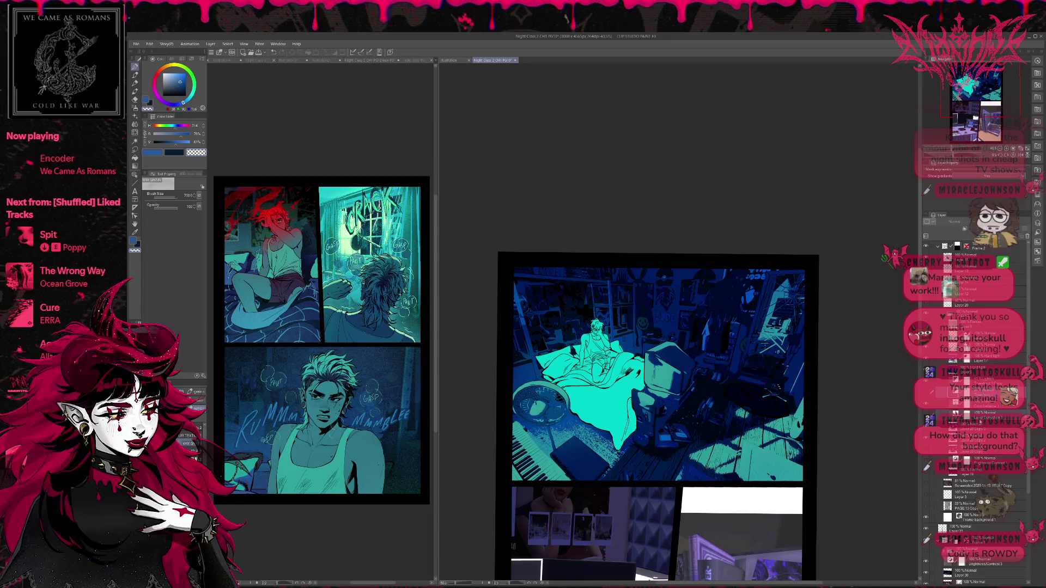
{"action": "left_click", "coordinate": [1027, 240]}
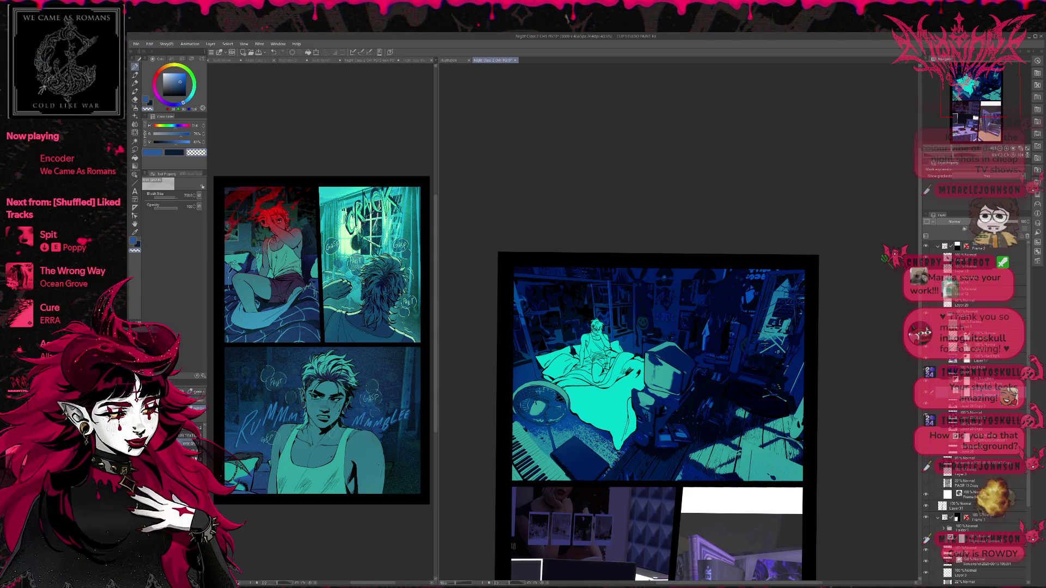
{"action": "left_click", "coordinate": [928, 392]}
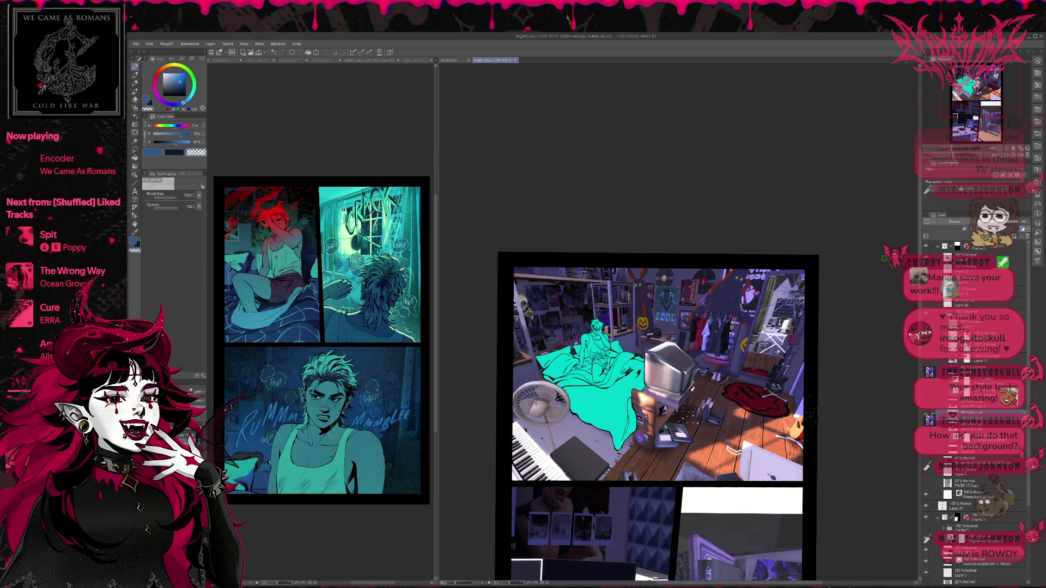
{"action": "scroll", "coordinate": [794, 414], "scroll_direction": "up", "scroll_amount": 2}
{"action": "left_click_drag", "start_coordinate": [794, 413], "coordinate": [808, 424]}
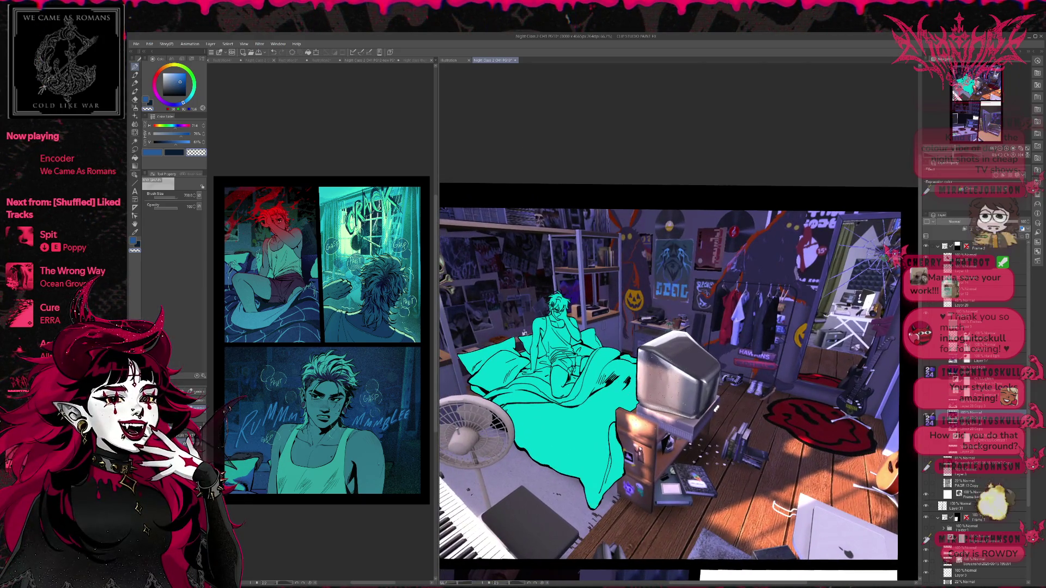
{"action": "left_click_drag", "start_coordinate": [436, 283], "coordinate": [345, 284]}
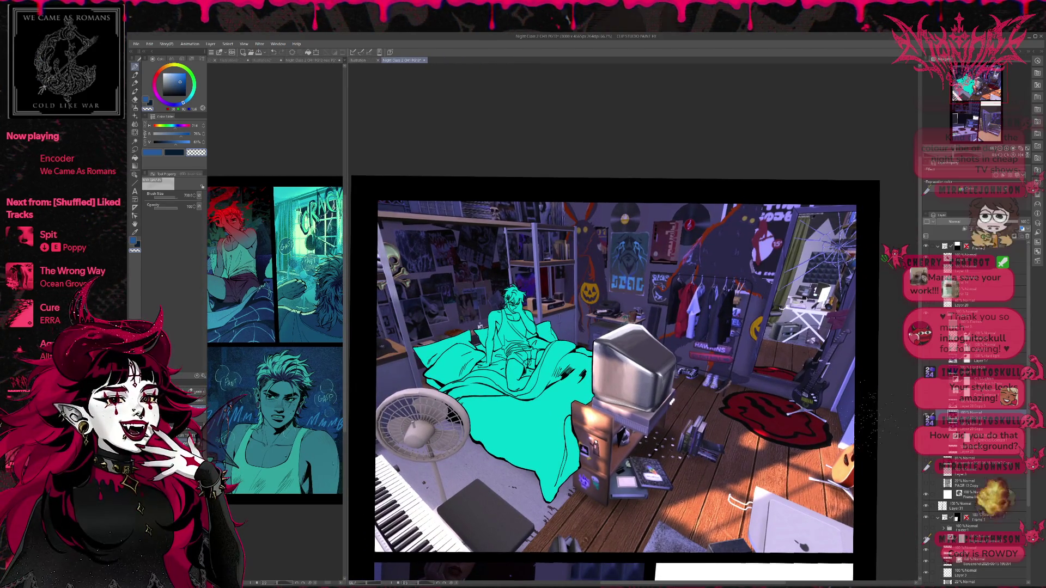
{"action": "left_click", "coordinate": [926, 406]}
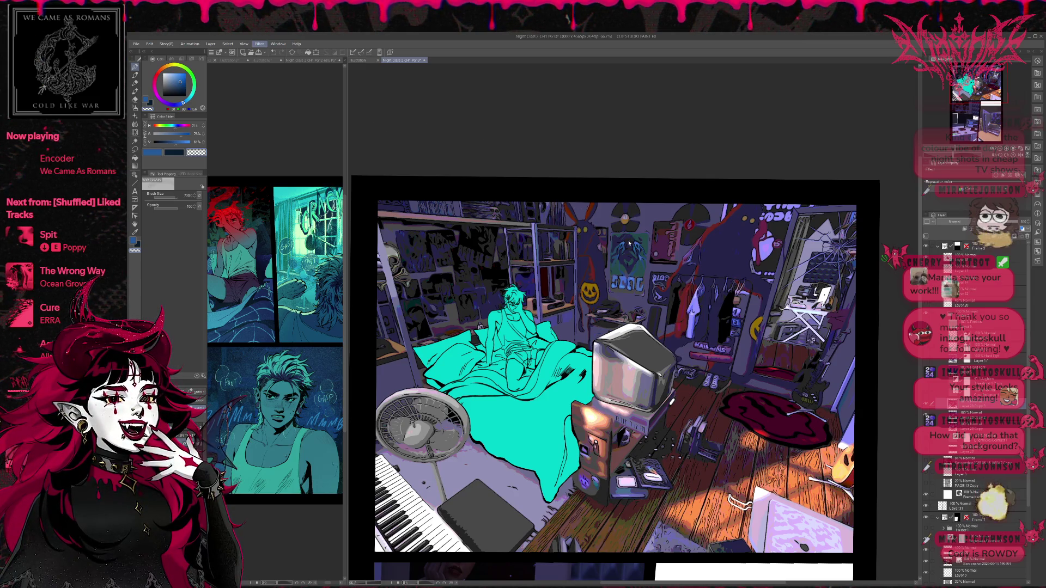
{"action": "left_click", "coordinate": [974, 415]}
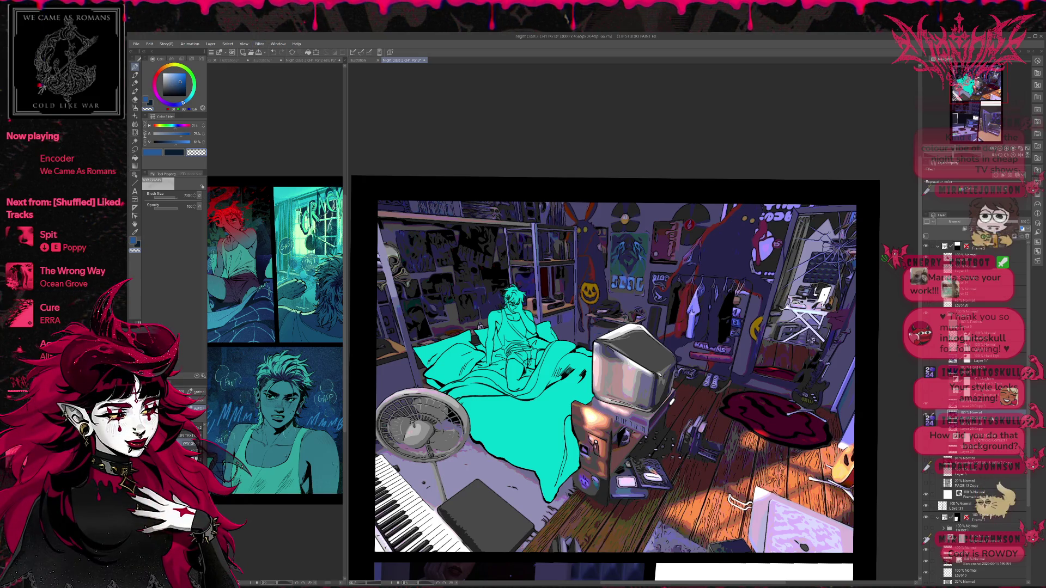
{"action": "key", "text": "ctrl+z"}
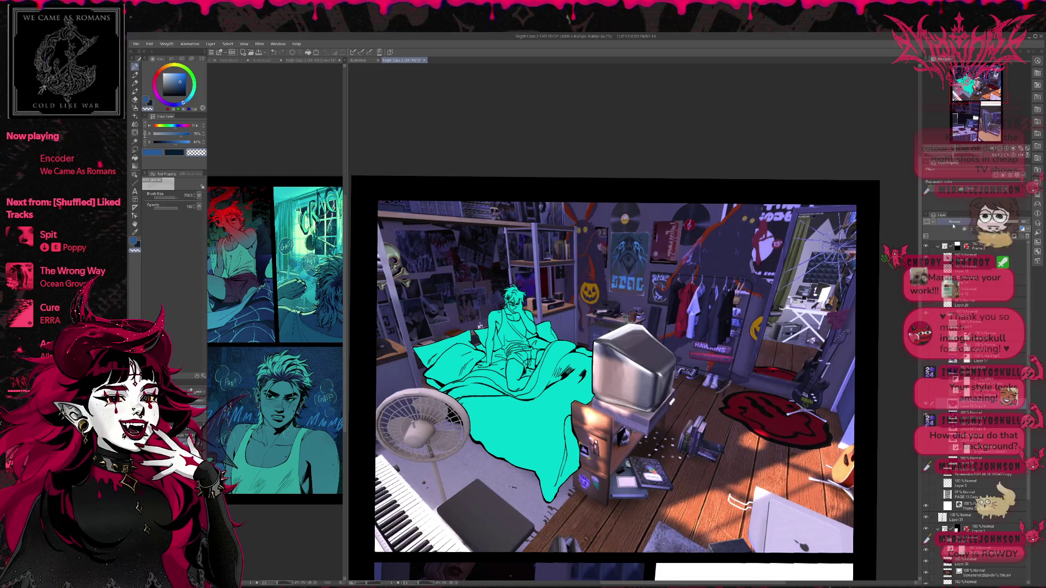
{"action": "key", "text": "ctrl+y"}
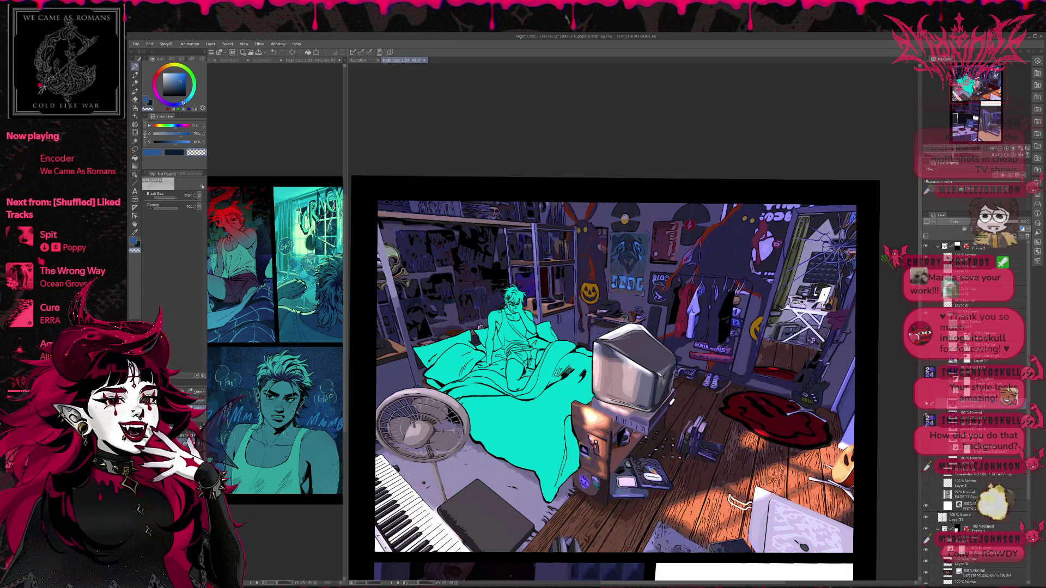
{"action": "scroll", "coordinate": [621, 376], "scroll_direction": "down", "scroll_amount": 1}
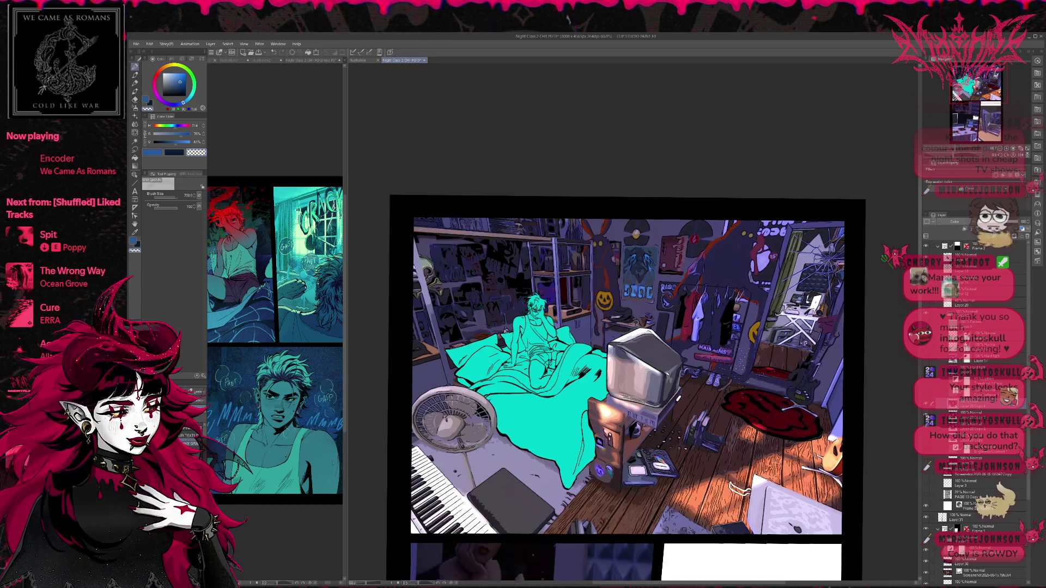
{"action": "scroll", "coordinate": [739, 369], "scroll_direction": "up", "scroll_amount": 1}
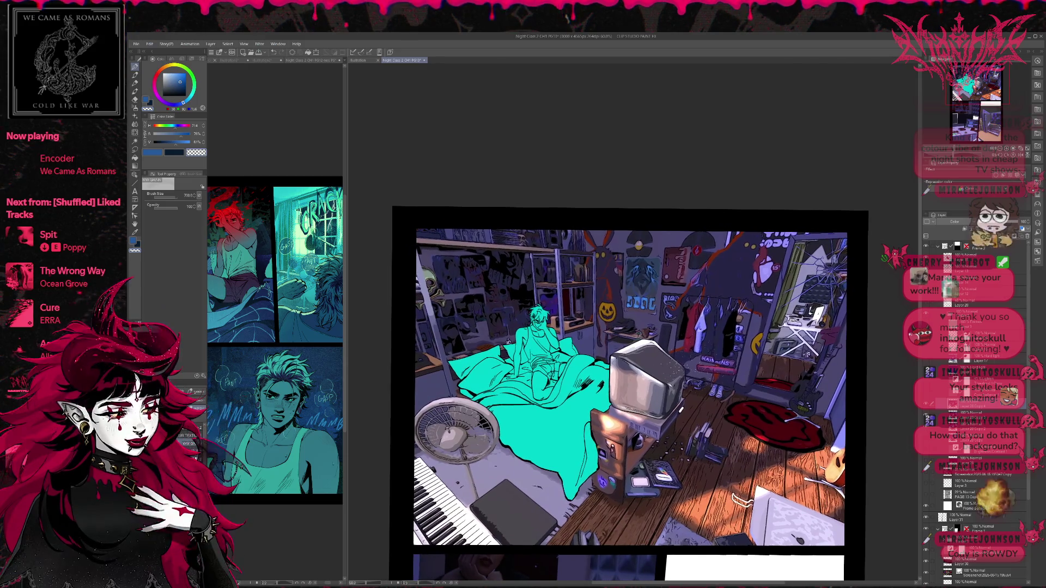
{"action": "scroll", "coordinate": [711, 358], "scroll_direction": "up", "scroll_amount": 2}
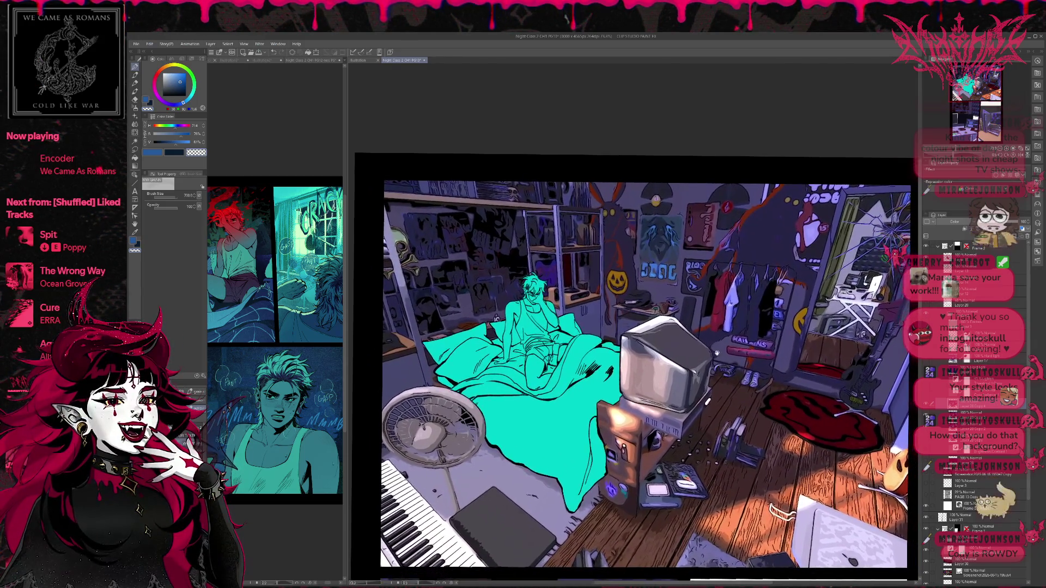
{"action": "scroll", "coordinate": [722, 357], "scroll_direction": "down", "scroll_amount": 1}
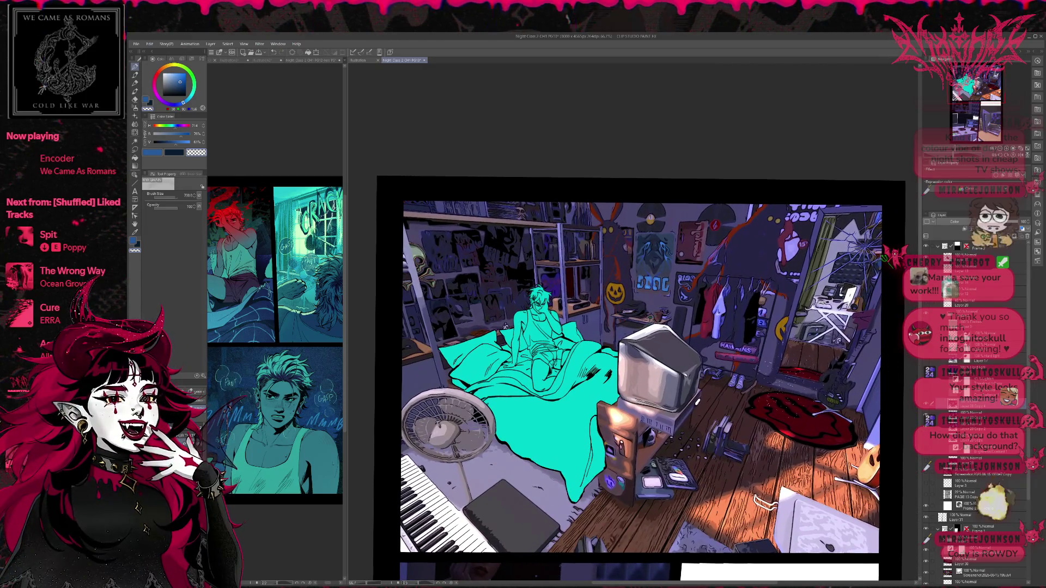
{"action": "scroll", "coordinate": [735, 461], "scroll_direction": "down", "scroll_amount": 1}
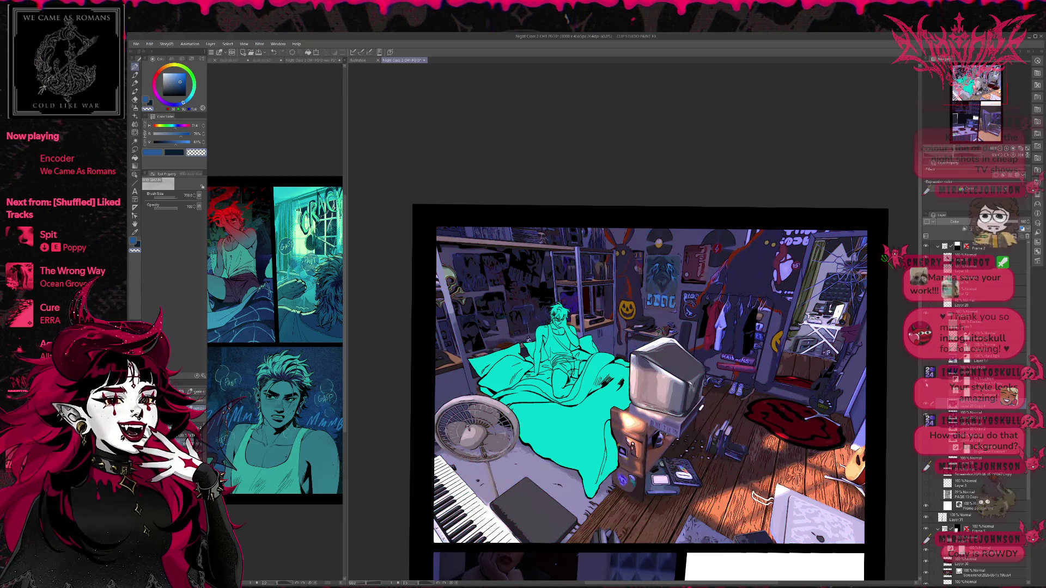
- Hide the blue-purple colour grading layer and select another room render layer
{"action": "left_click", "coordinate": [925, 384]}
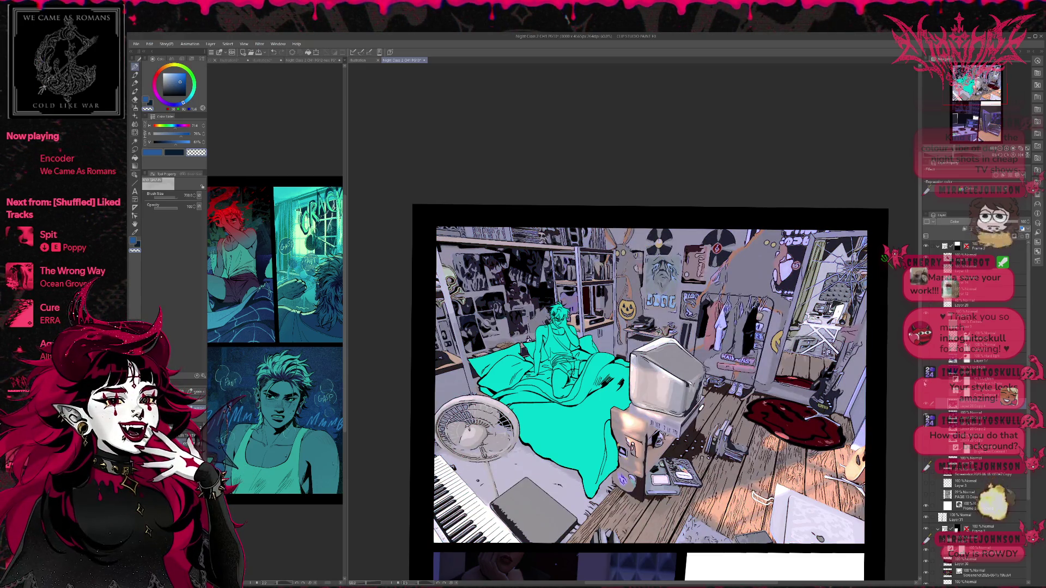
{"action": "left_click", "coordinate": [969, 380]}
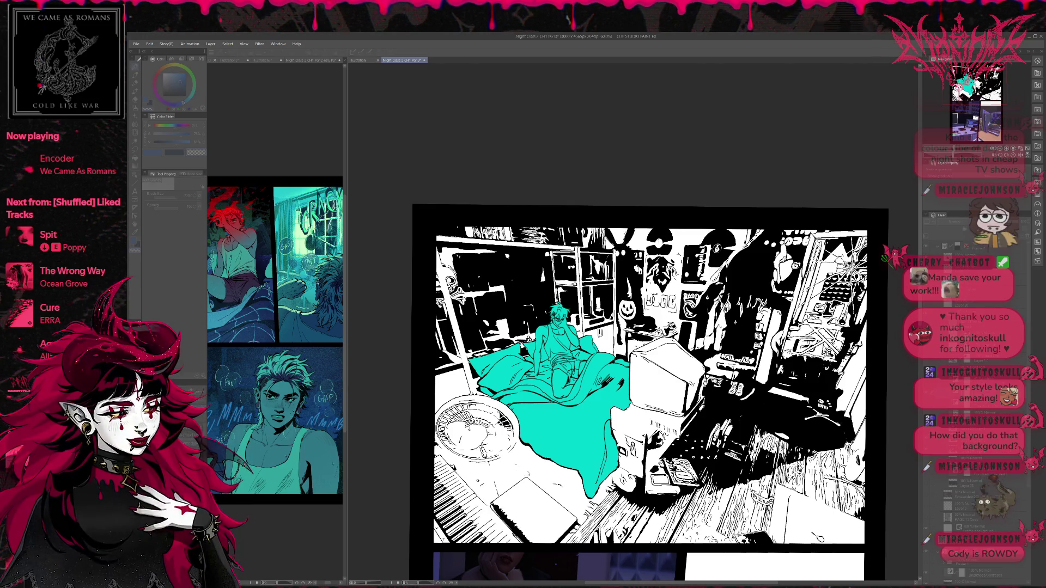
- Undo and redo recent threshold edits, ending with several white detail marks removed from the room
{"action": "key", "text": "ctrl+z"}
{"action": "key", "text": "ctrl+z"}
{"action": "key", "text": "ctrl+z"}
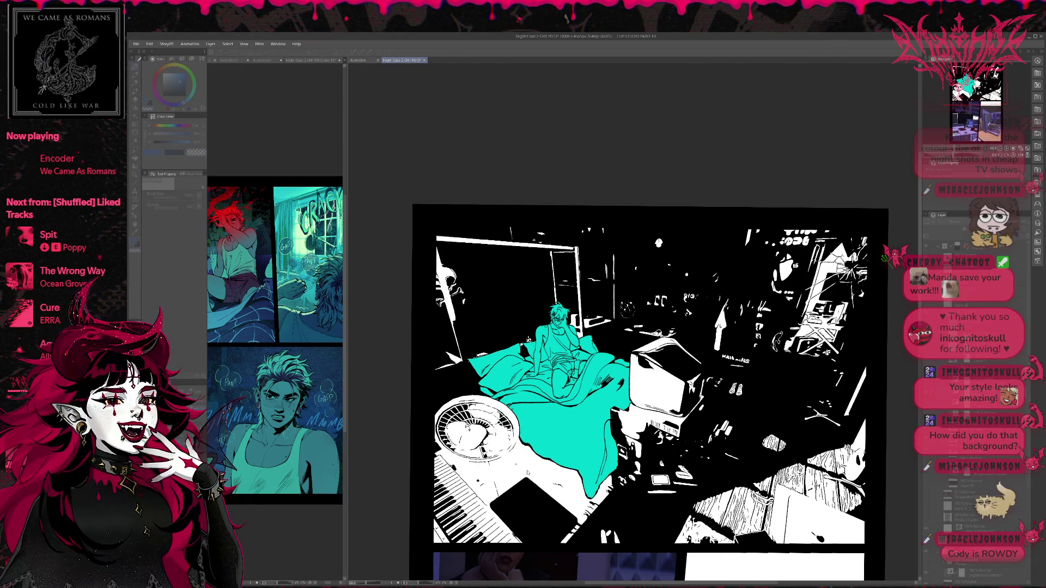
{"action": "key", "text": "ctrl+z"}
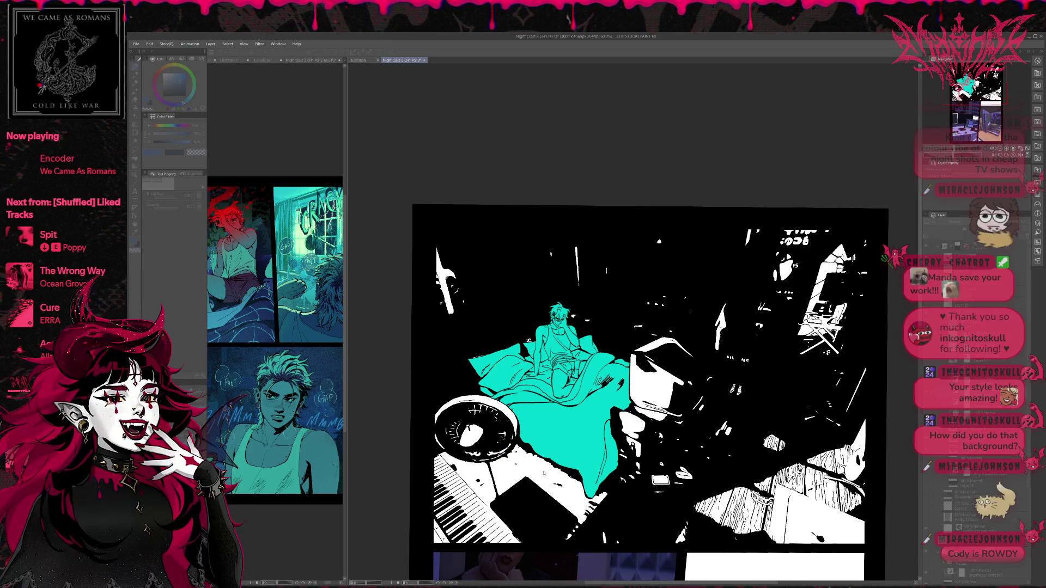
{"action": "key", "text": "ctrl+y"}
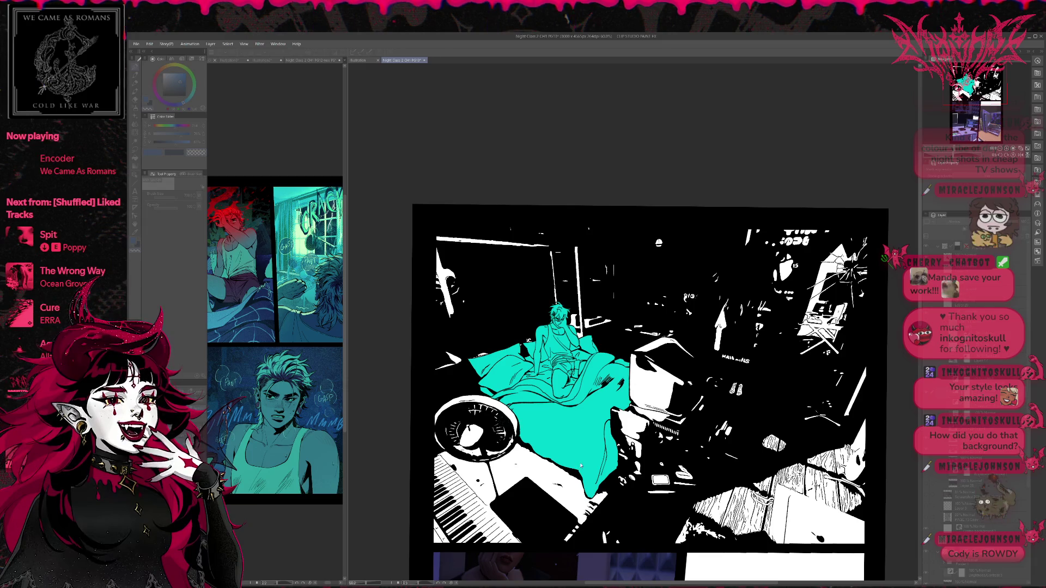
{"action": "key", "text": "ctrl+y"}
{"action": "key", "text": "ctrl+y"}
{"action": "key", "text": "ctrl+y"}
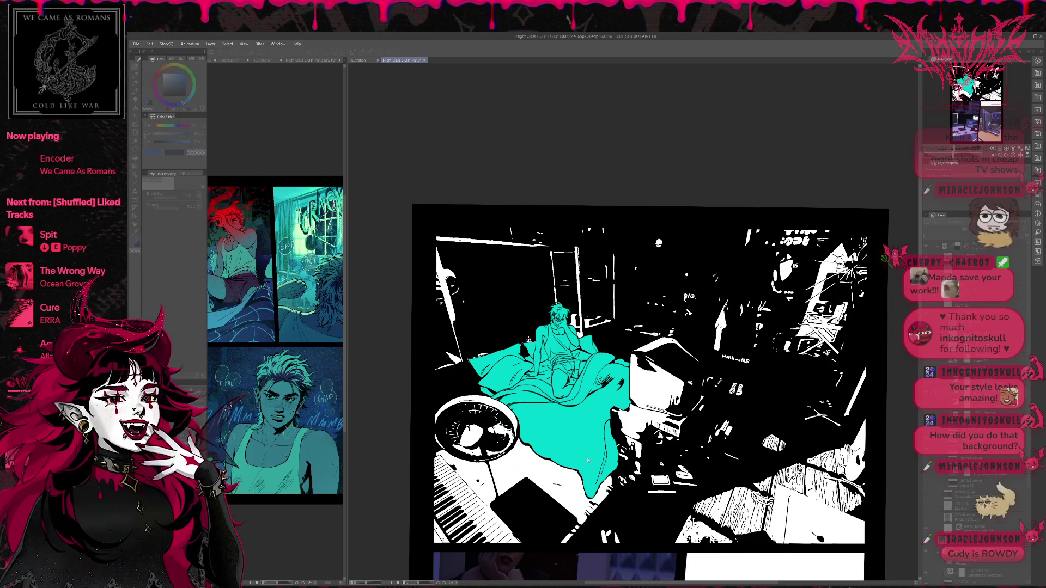
{"action": "key", "text": "ctrl+z"}
{"action": "key", "text": "ctrl+z"}
{"action": "key", "text": "ctrl+z"}
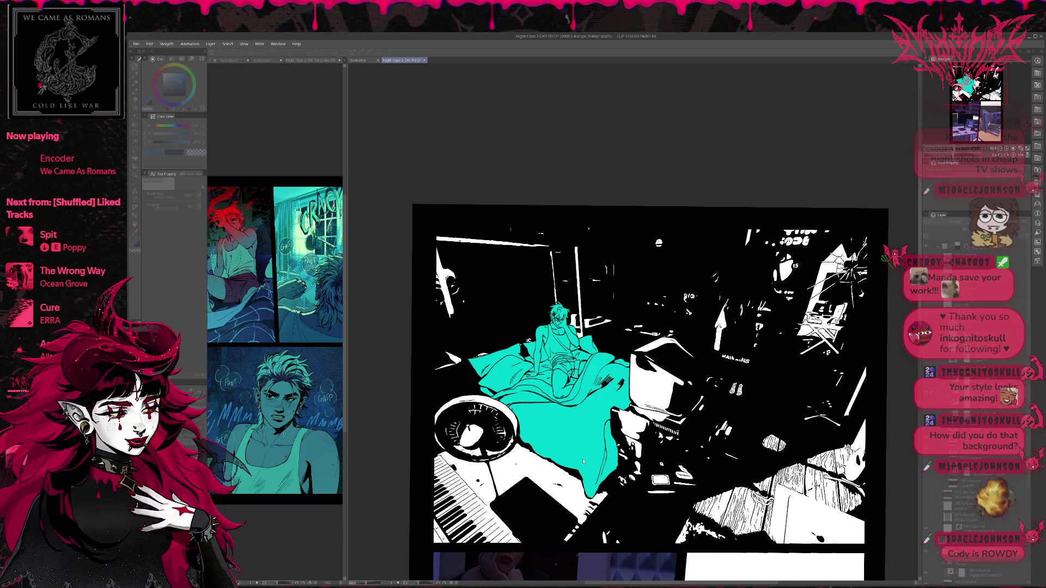
{"action": "key", "text": "ctrl+z"}
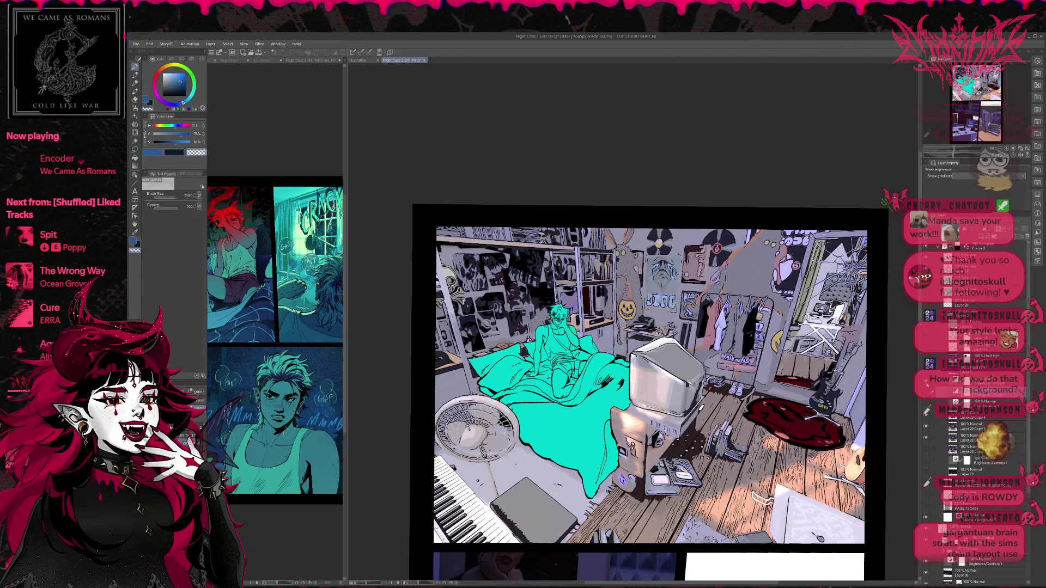
- Check the black-and-white linework, select Threshold 1 Copy, and bring back the fully coloured room
{"action": "left_click", "coordinate": [926, 392]}
{"action": "left_click", "coordinate": [925, 392]}
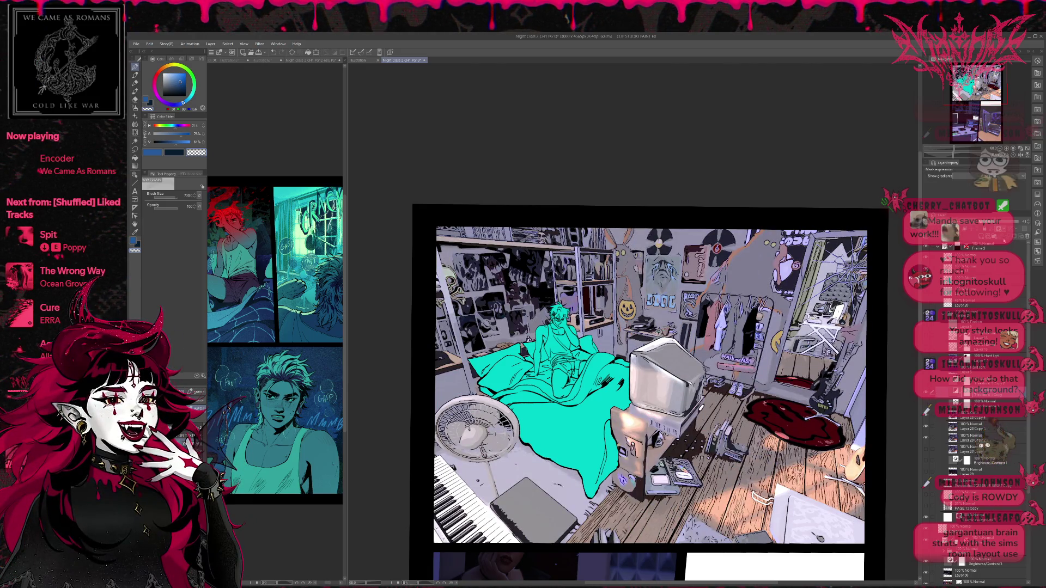
{"action": "left_click", "coordinate": [1019, 224]}
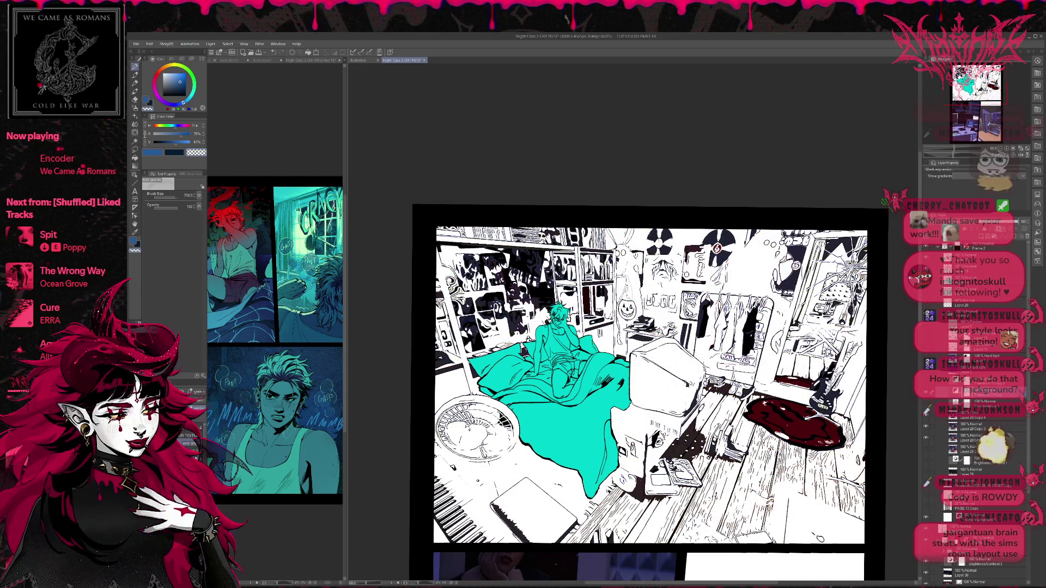
{"action": "left_click", "coordinate": [975, 394]}
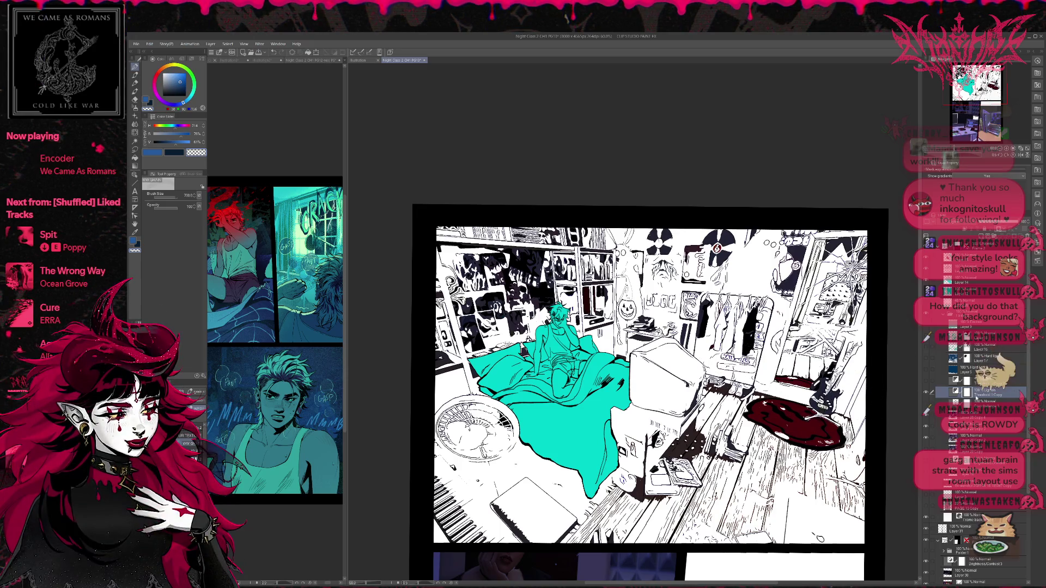
{"action": "left_click", "coordinate": [926, 340]}
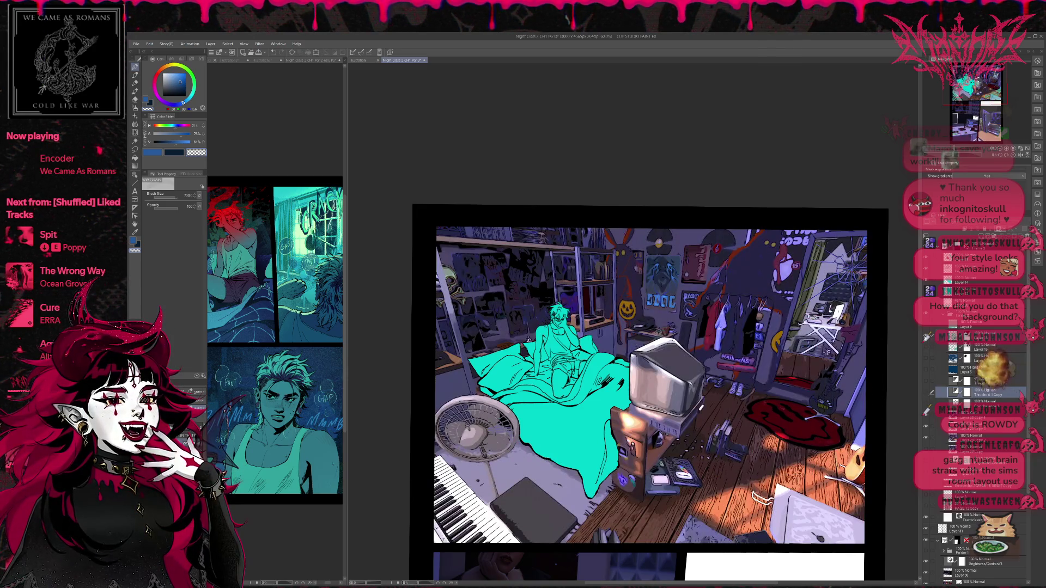
- Compare the teal piano and floor lighting layers, turning the warm floor light teal-blue
{"action": "left_click", "coordinate": [926, 349]}
{"action": "left_click", "coordinate": [926, 341]}
{"action": "left_click", "coordinate": [927, 349]}
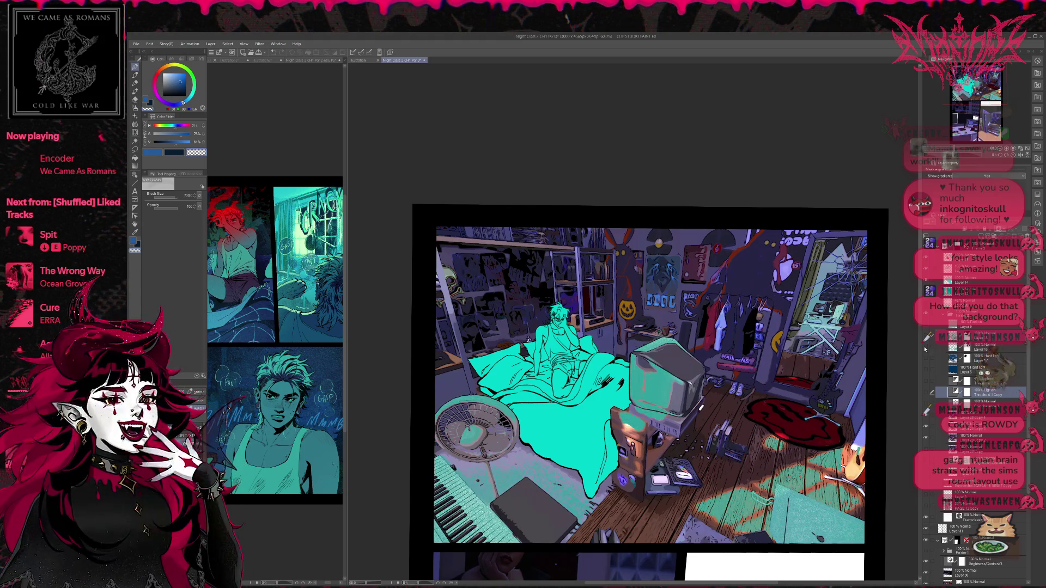
{"action": "left_click", "coordinate": [926, 360]}
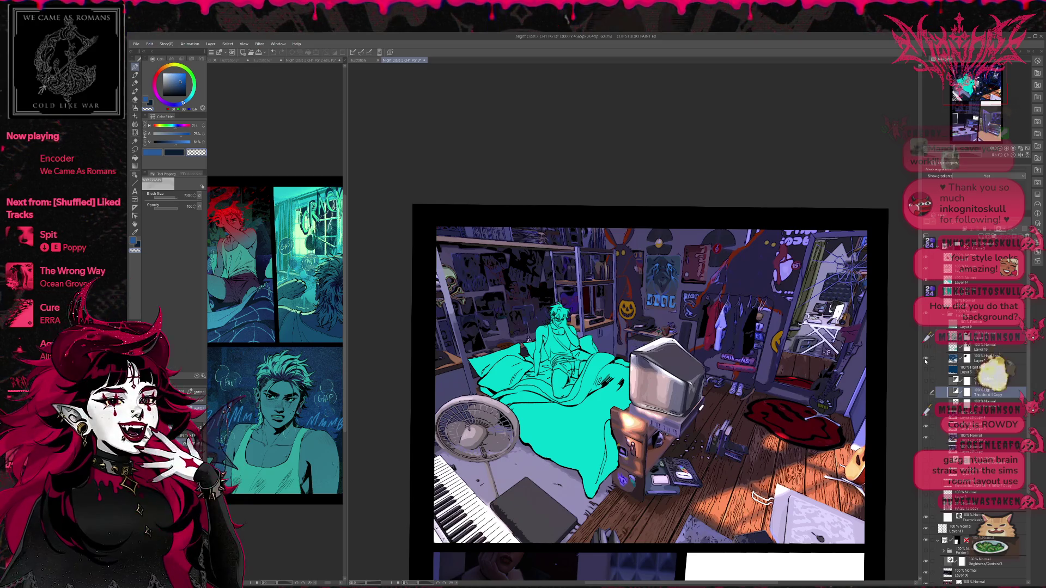
{"action": "left_click", "coordinate": [925, 360]}
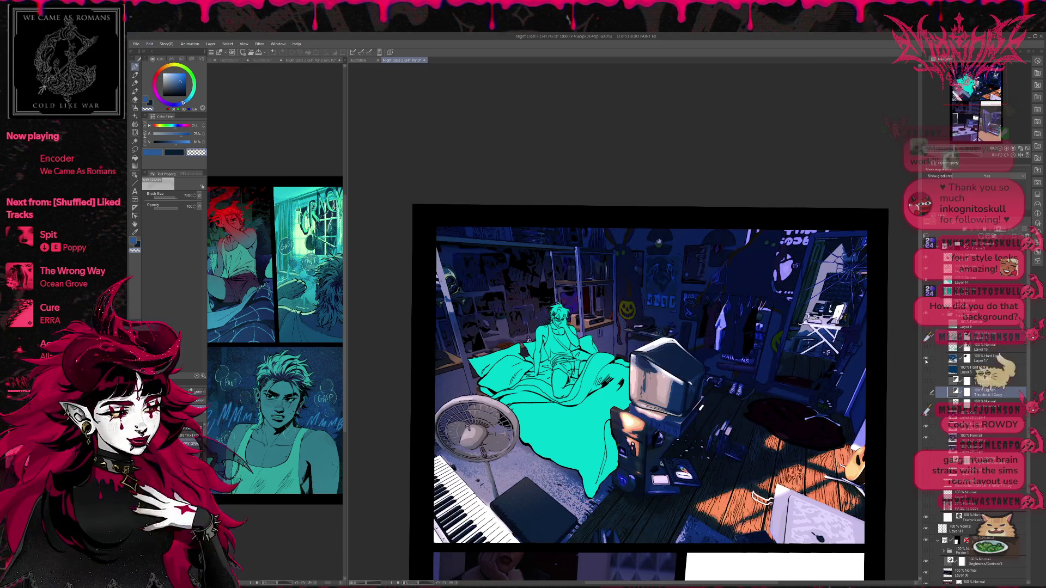
{"action": "left_click", "coordinate": [925, 347]}
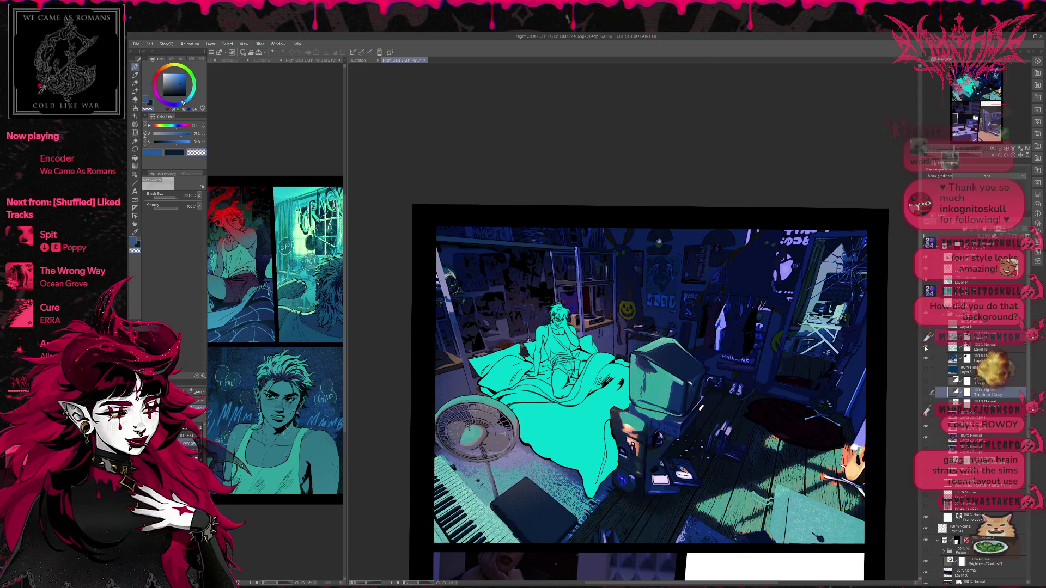
{"action": "left_click", "coordinate": [925, 347]}
{"action": "left_click", "coordinate": [926, 338]}
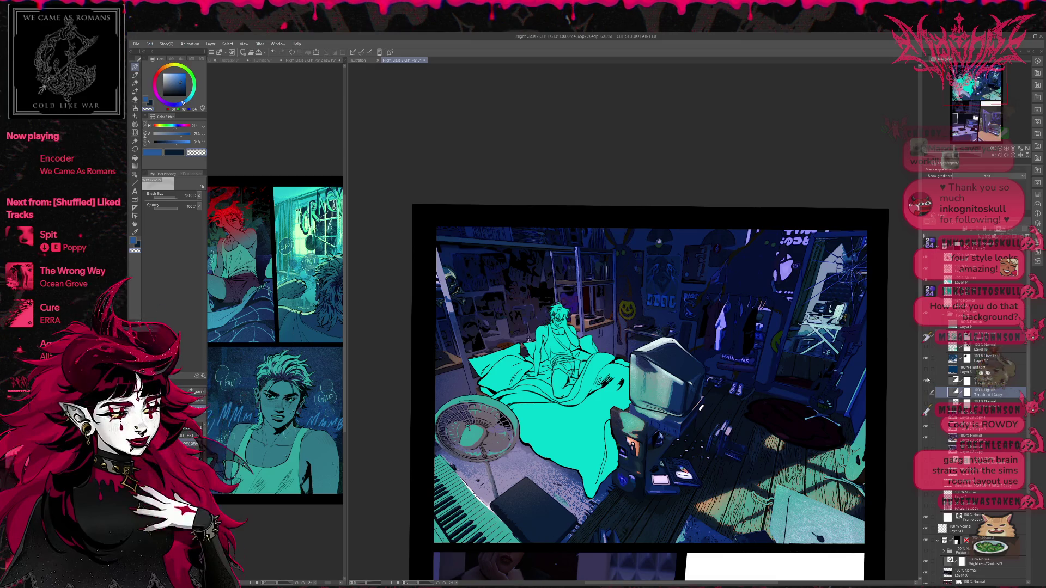
- Compare the darker, higher-contrast blue layers that darken the closet, wall and floor
{"action": "left_click", "coordinate": [926, 380]}
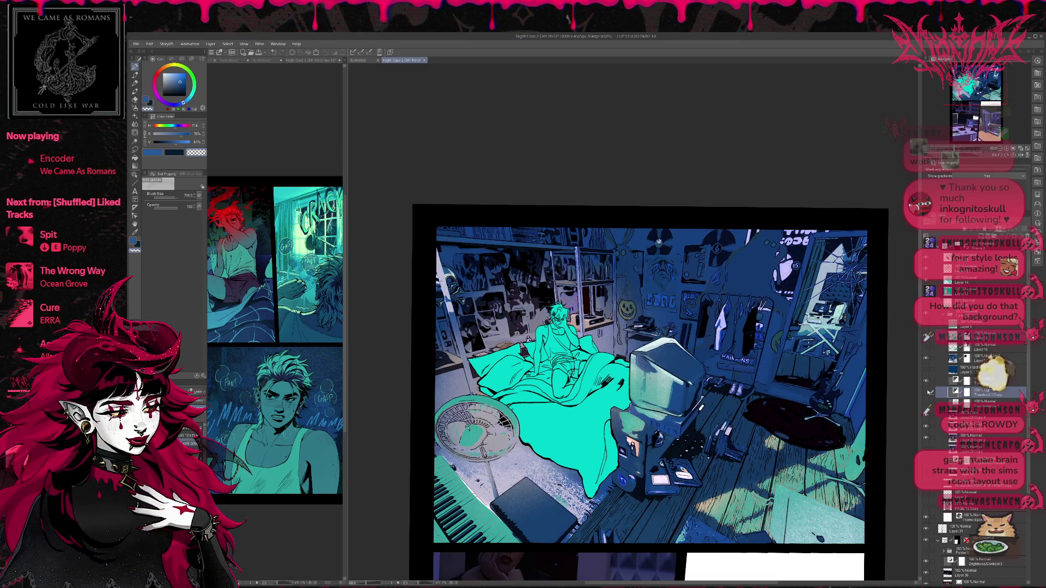
{"action": "left_click", "coordinate": [927, 391]}
{"action": "left_click", "coordinate": [928, 391]}
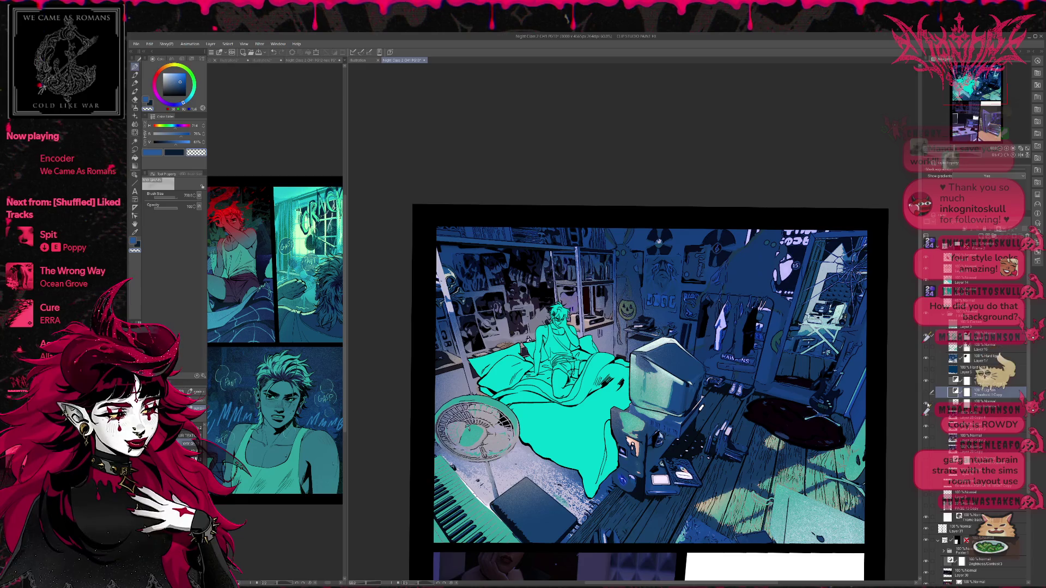
{"action": "left_click", "coordinate": [927, 391]}
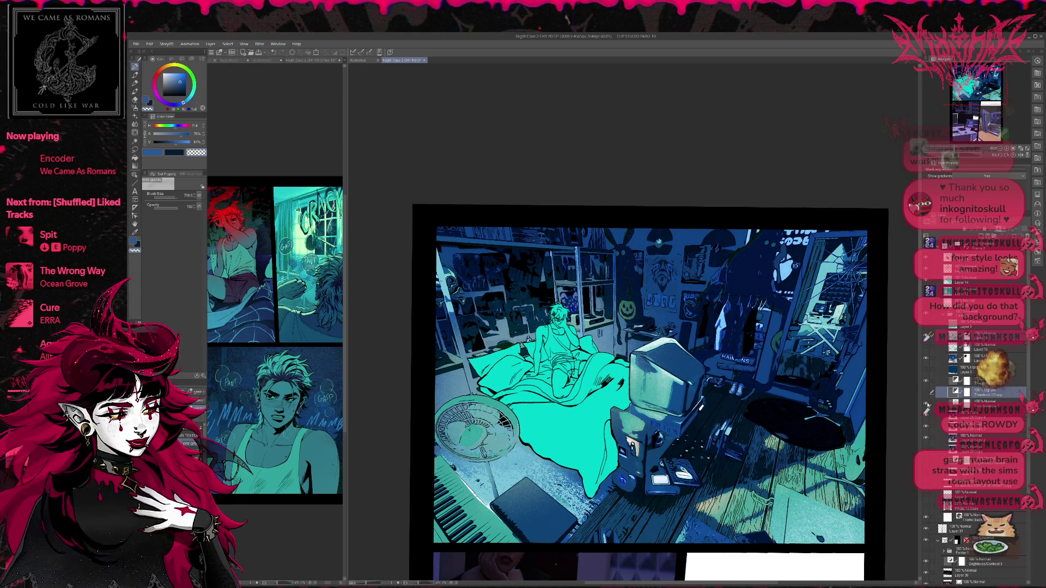
{"action": "left_click", "coordinate": [927, 414]}
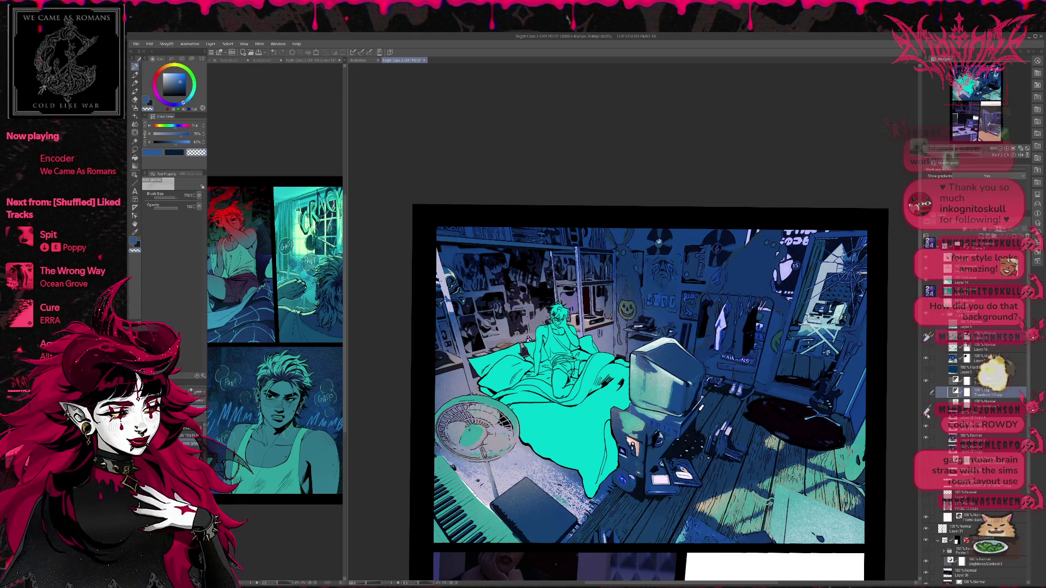
- Restore the dark blue night tone over the room and show the teal floor light patches
{"action": "left_click", "coordinate": [927, 372]}
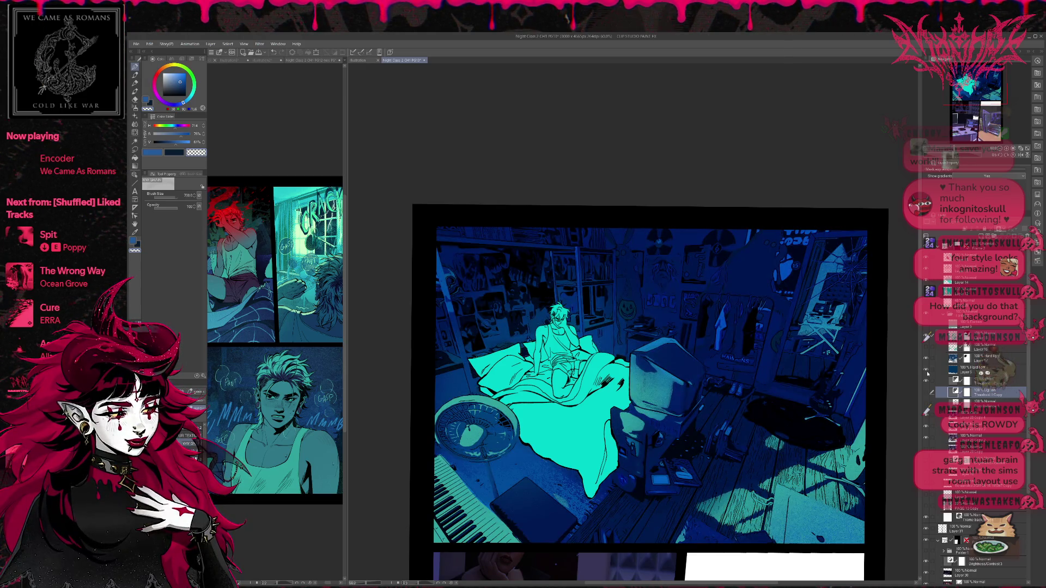
{"action": "left_click", "coordinate": [925, 371]}
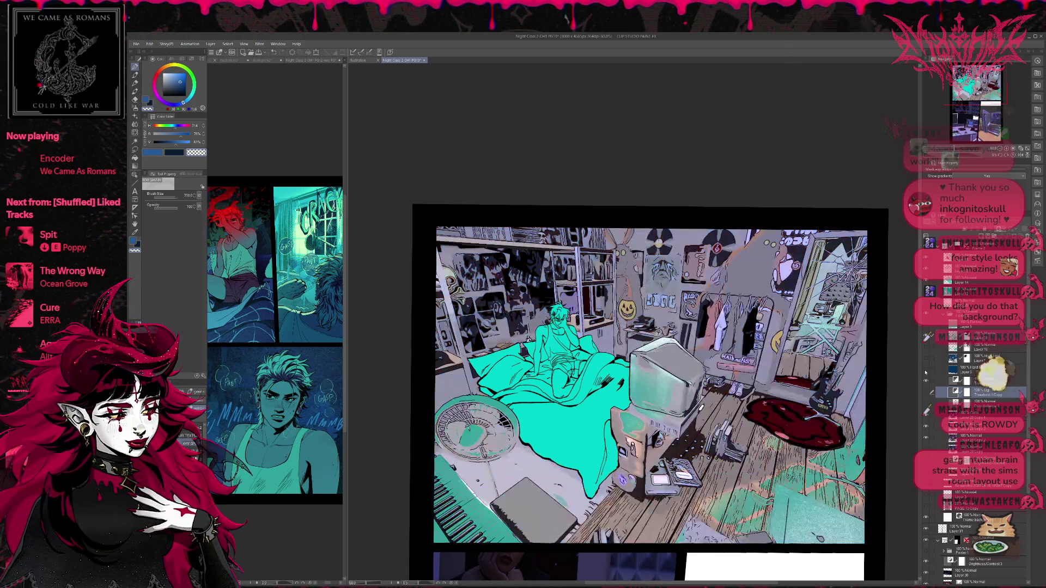
{"action": "left_click", "coordinate": [925, 381]}
{"action": "left_click", "coordinate": [925, 381]}
{"action": "left_click", "coordinate": [926, 372]}
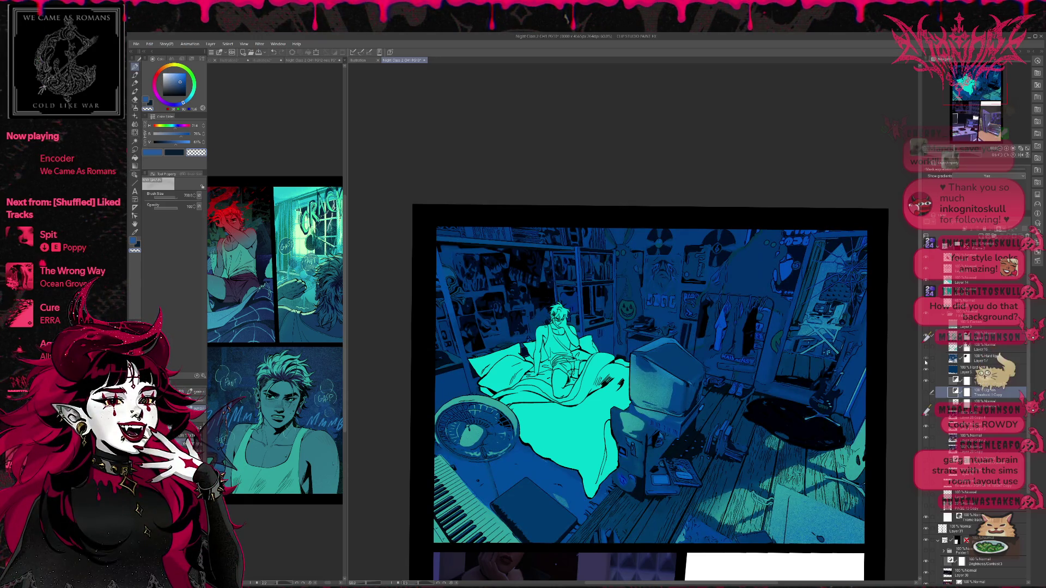
{"action": "left_click", "coordinate": [926, 362]}
{"action": "left_click", "coordinate": [925, 372]}
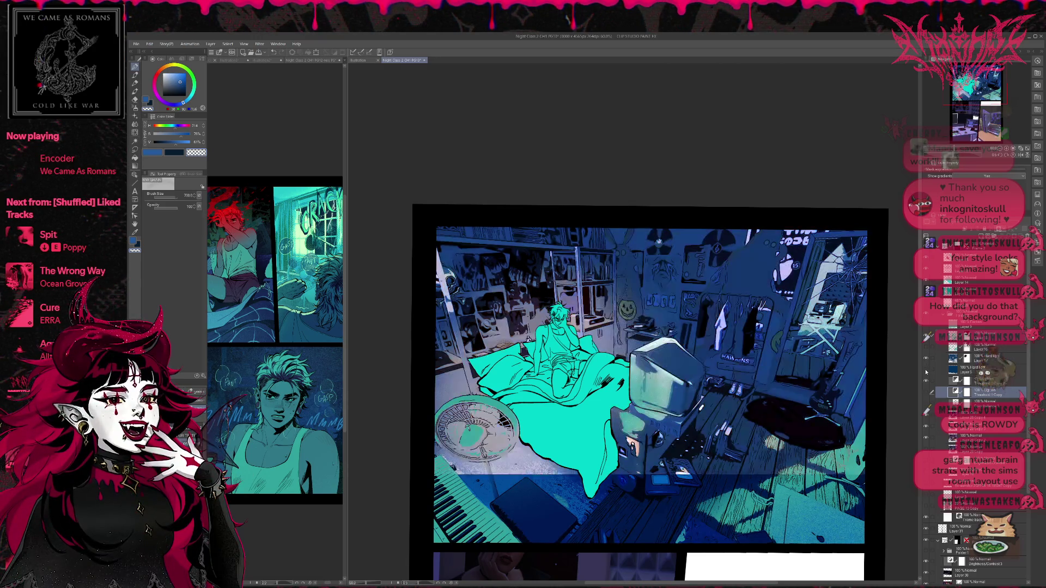
{"action": "left_click", "coordinate": [926, 372]}
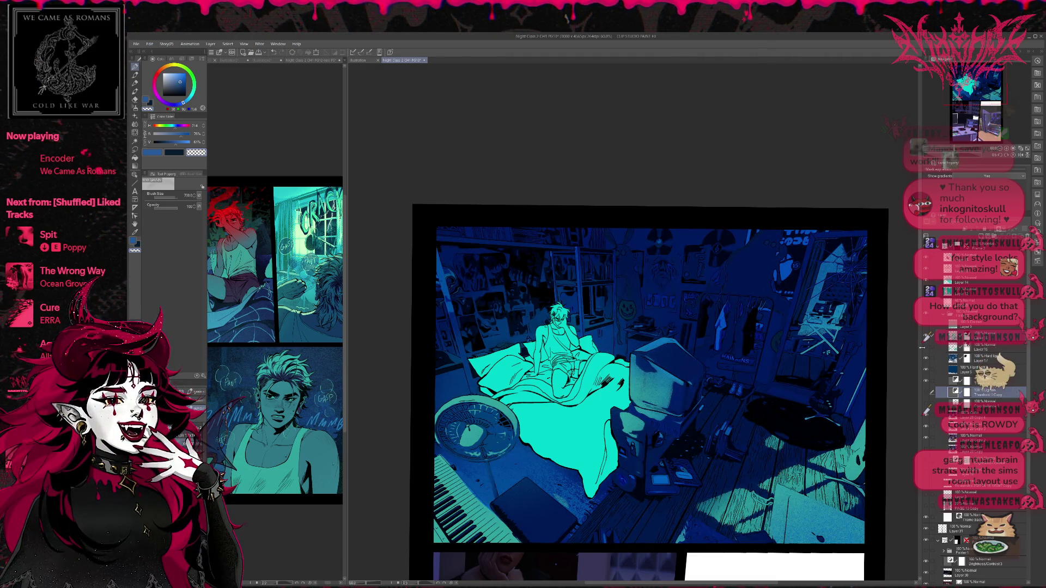
{"action": "left_click", "coordinate": [925, 349]}
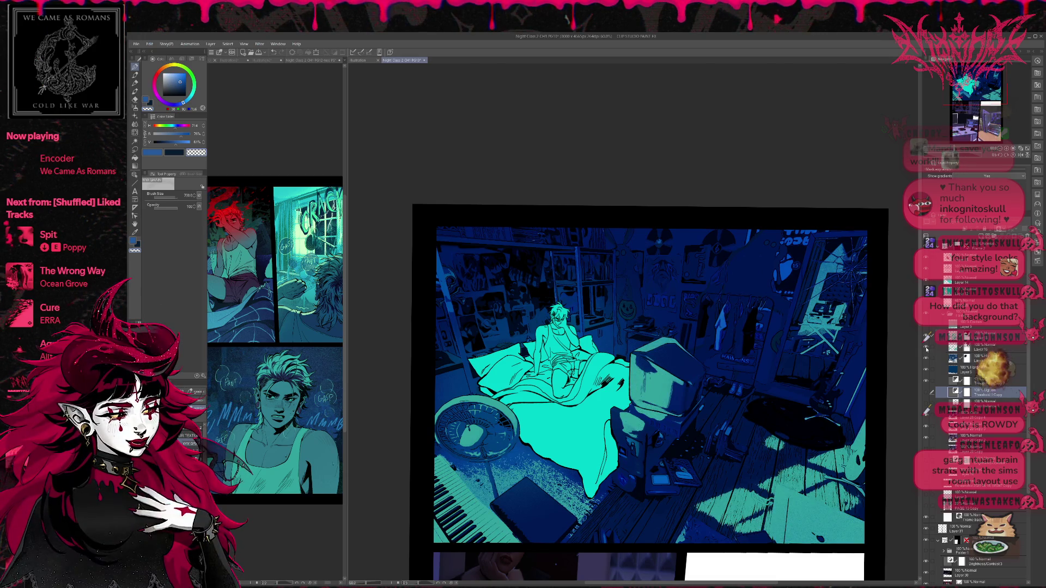
{"action": "scroll", "coordinate": [899, 360], "scroll_direction": "down", "scroll_amount": 3}
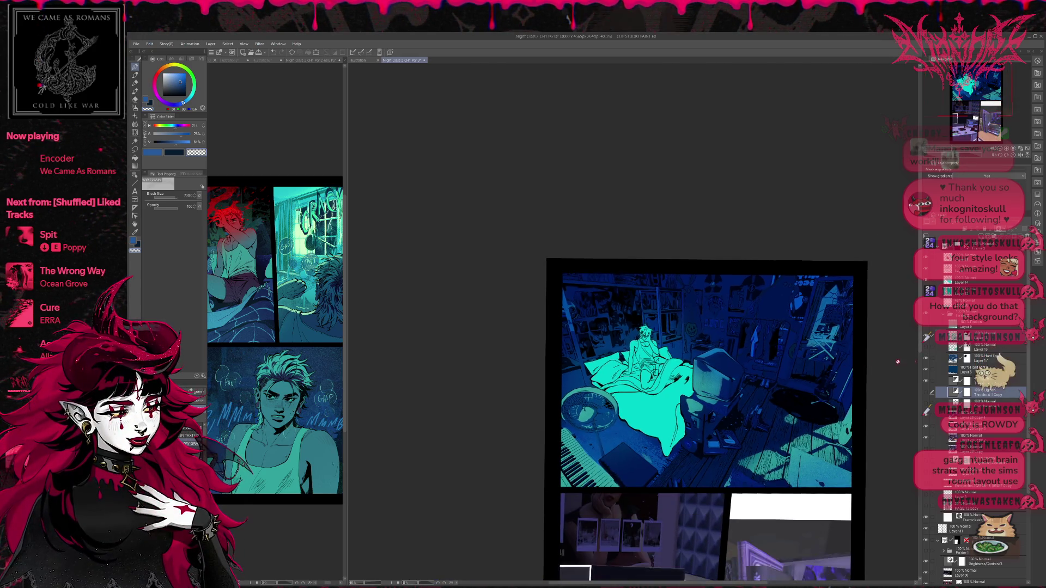
{"action": "left_click", "coordinate": [926, 349]}
{"action": "left_click", "coordinate": [925, 349]}
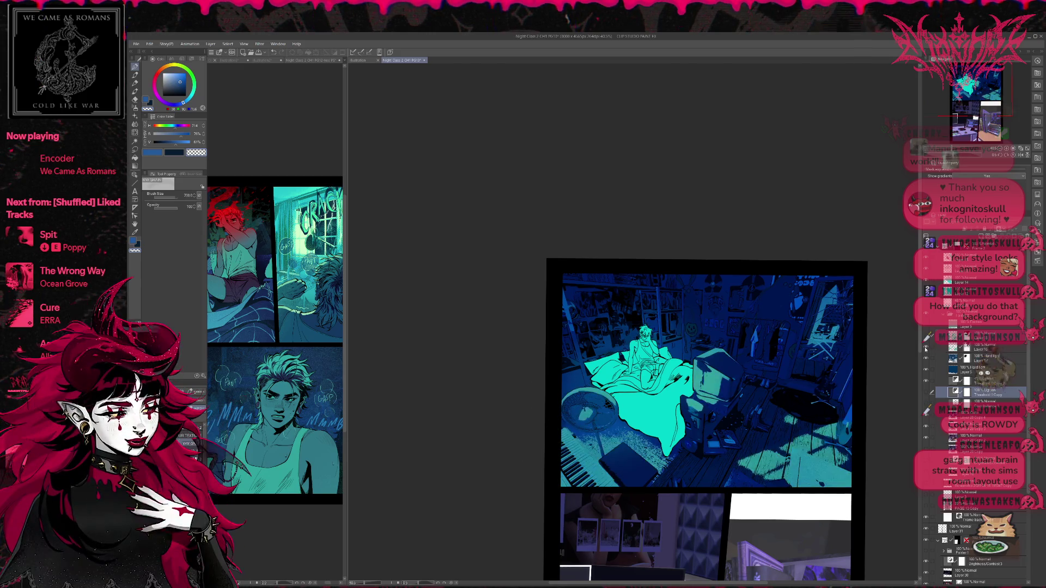
{"action": "left_click", "coordinate": [925, 349]}
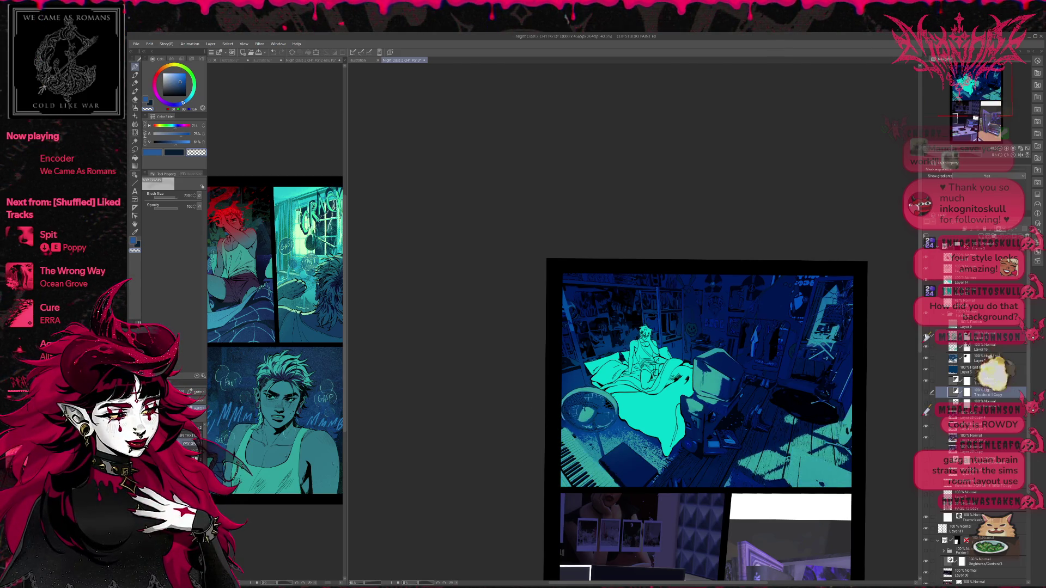
{"action": "left_click", "coordinate": [925, 349]}
{"action": "left_click", "coordinate": [926, 349]}
{"action": "left_click", "coordinate": [926, 349]}
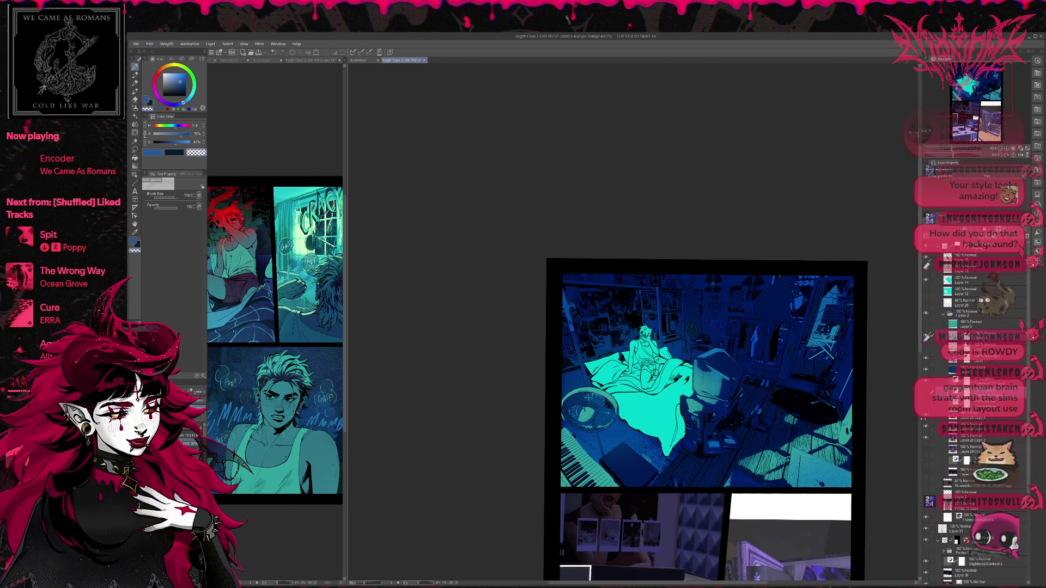
{"action": "left_click", "coordinate": [927, 427]}
{"action": "left_click", "coordinate": [926, 438]}
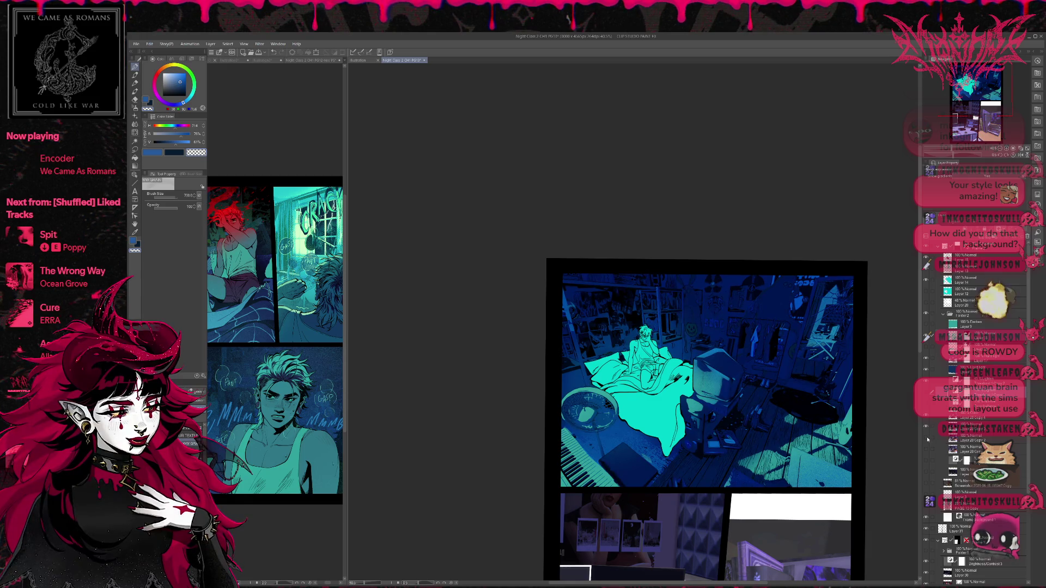
{"action": "left_click", "coordinate": [926, 404]}
{"action": "left_click", "coordinate": [925, 404]}
{"action": "left_click", "coordinate": [926, 405]}
{"action": "left_click", "coordinate": [926, 404]}
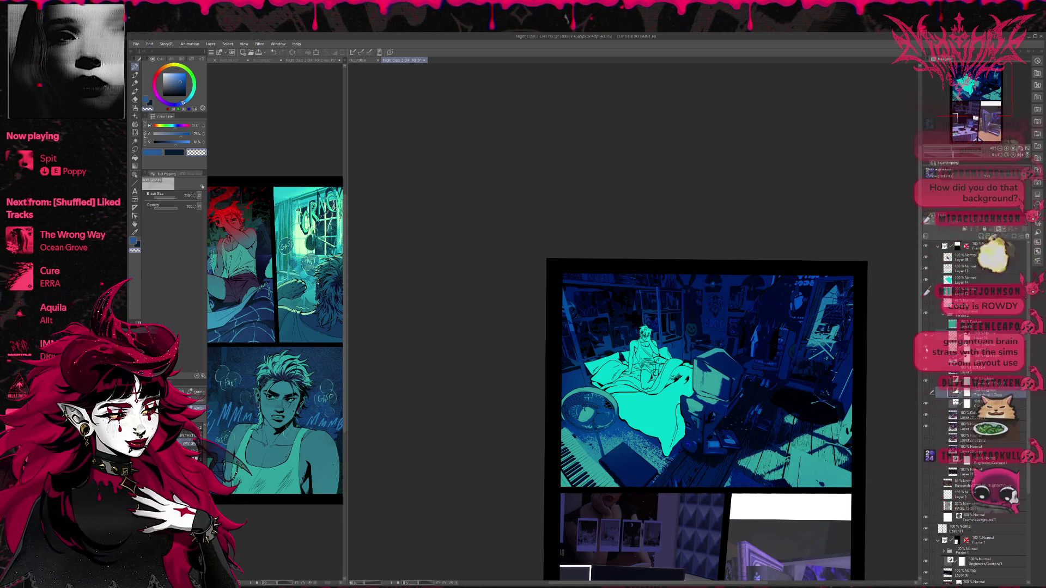
{"action": "left_click", "coordinate": [927, 350]}
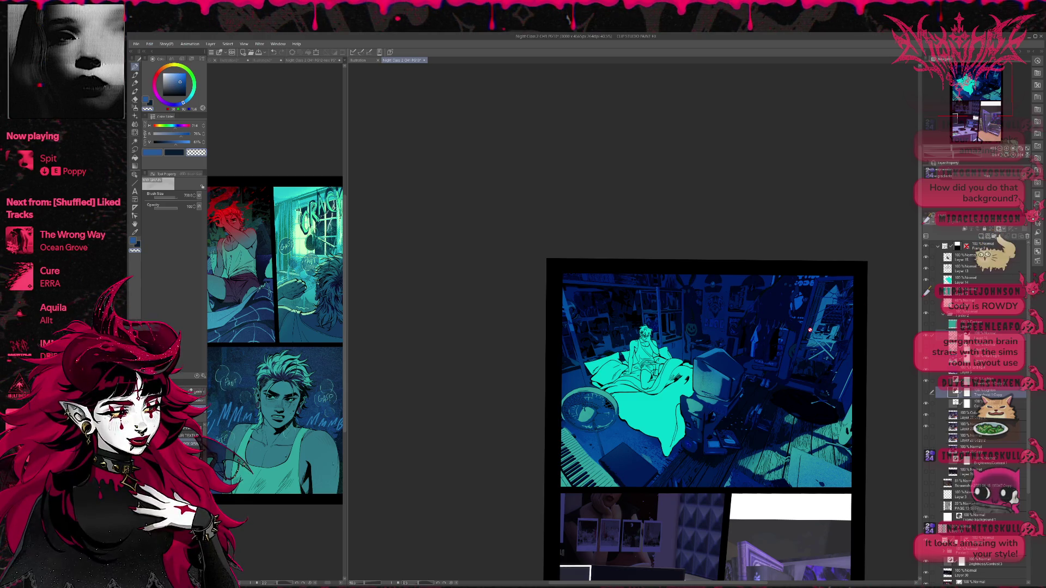
{"action": "left_click_drag", "start_coordinate": [985, 100], "coordinate": [995, 102]}
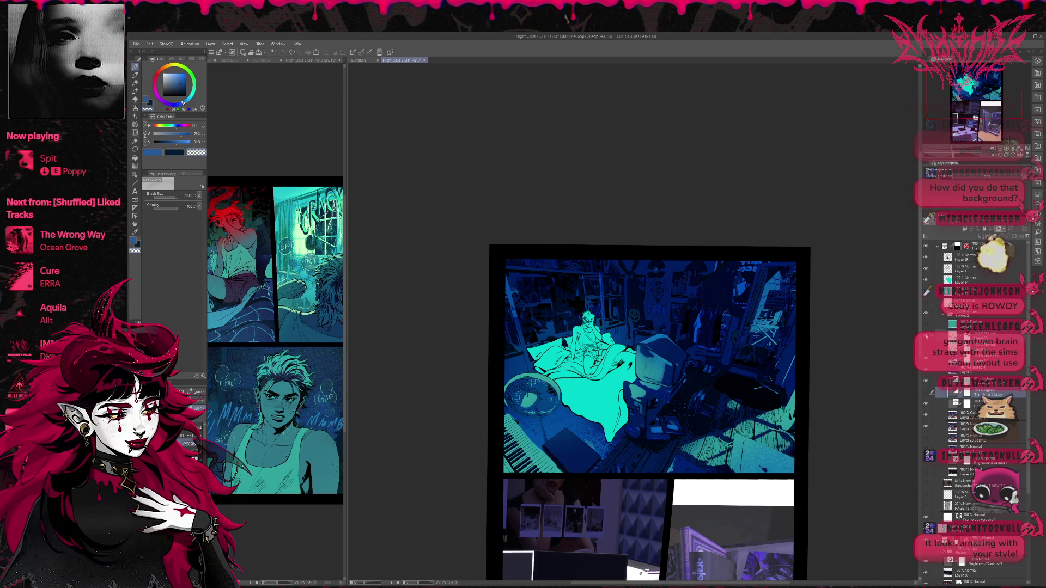
{"action": "left_click", "coordinate": [925, 413]}
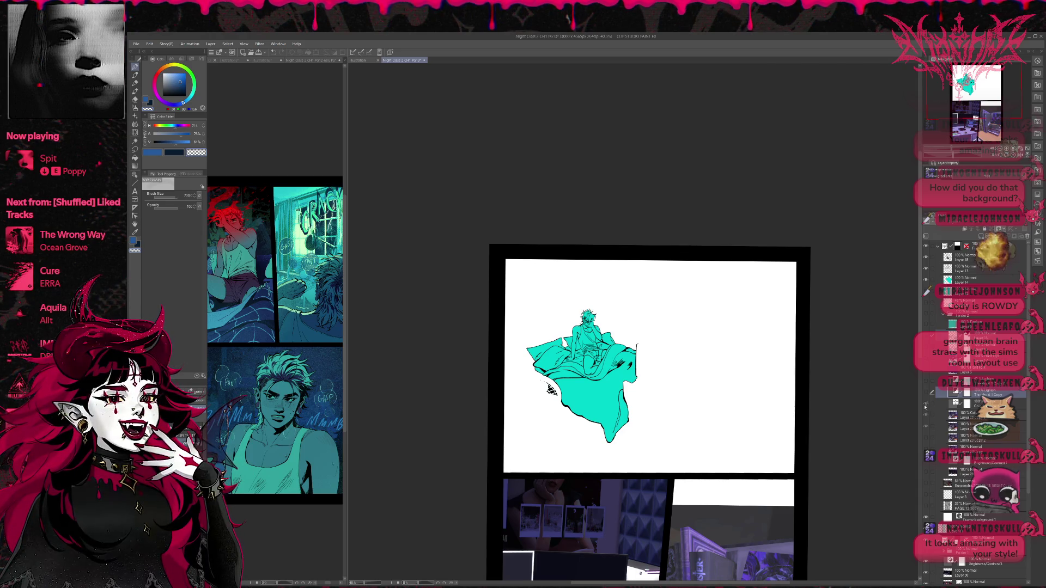
- Show the room background, remove the blue tint, compare against the realistic render, and pick a lower layer
{"action": "left_click", "coordinate": [925, 314]}
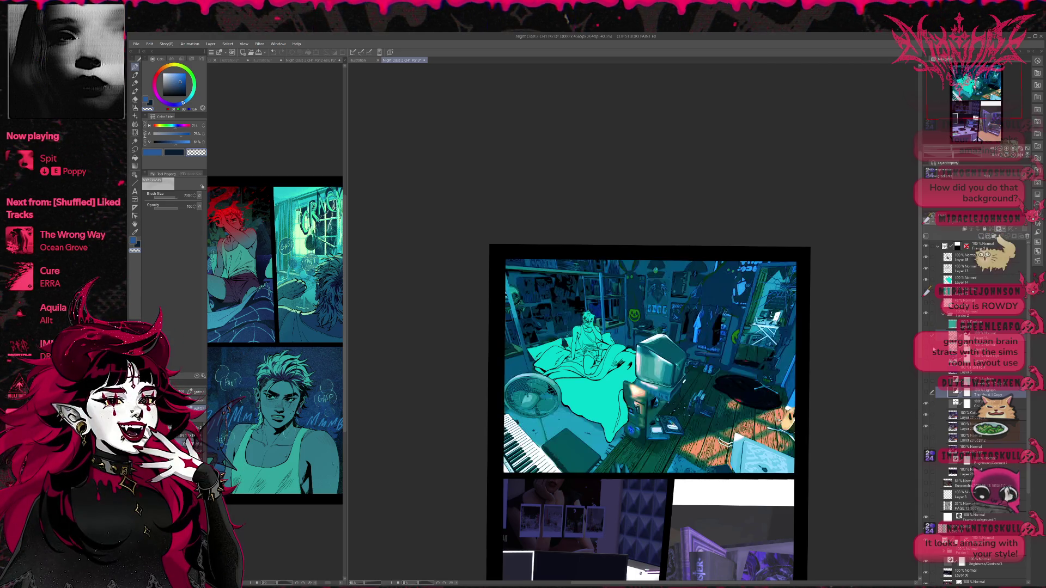
{"action": "left_click", "coordinate": [926, 414]}
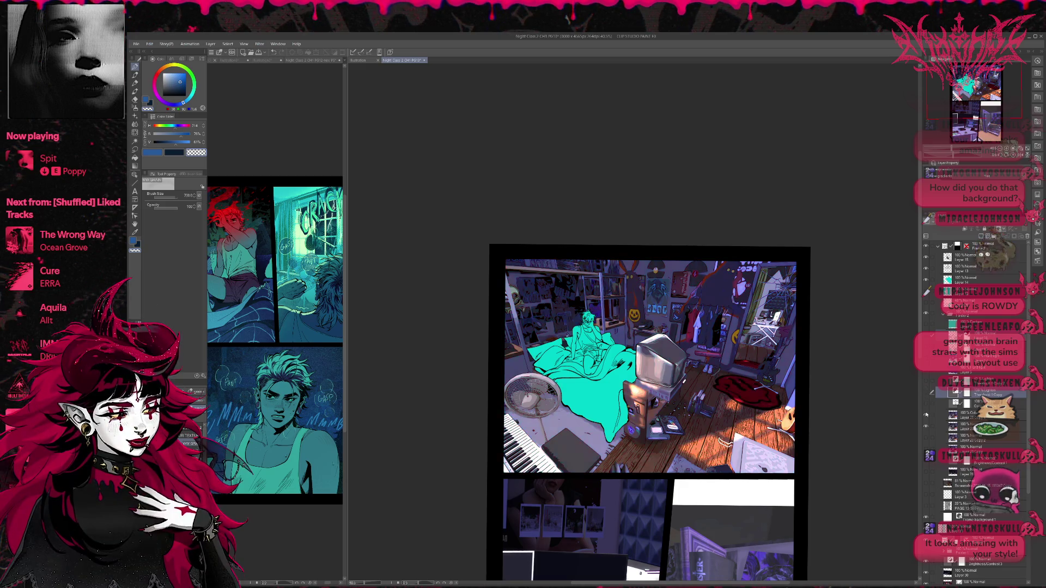
{"action": "left_click", "coordinate": [925, 426]}
{"action": "left_click", "coordinate": [925, 425]}
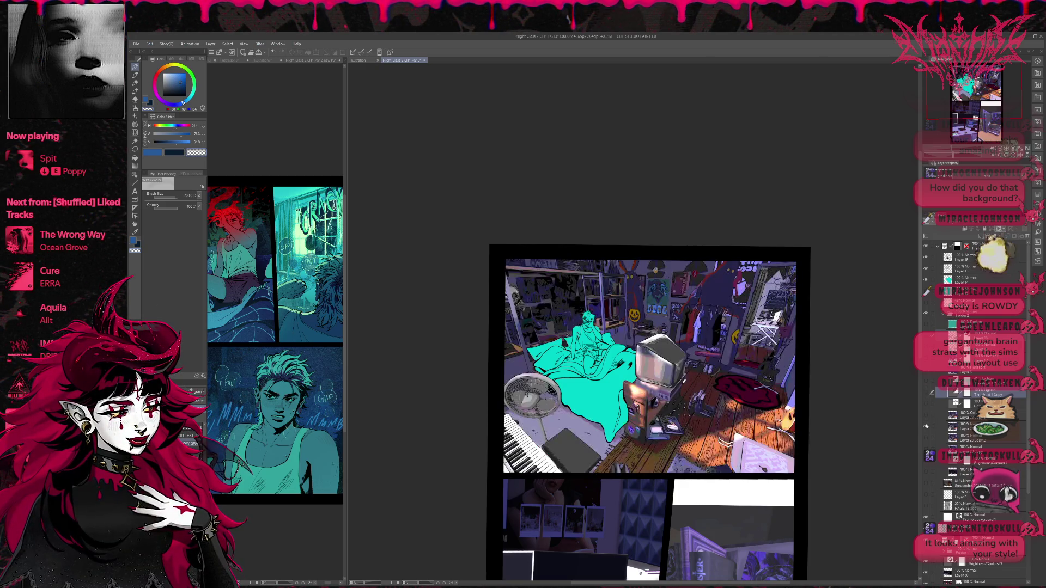
{"action": "left_click", "coordinate": [926, 439]}
{"action": "left_click", "coordinate": [952, 439]}
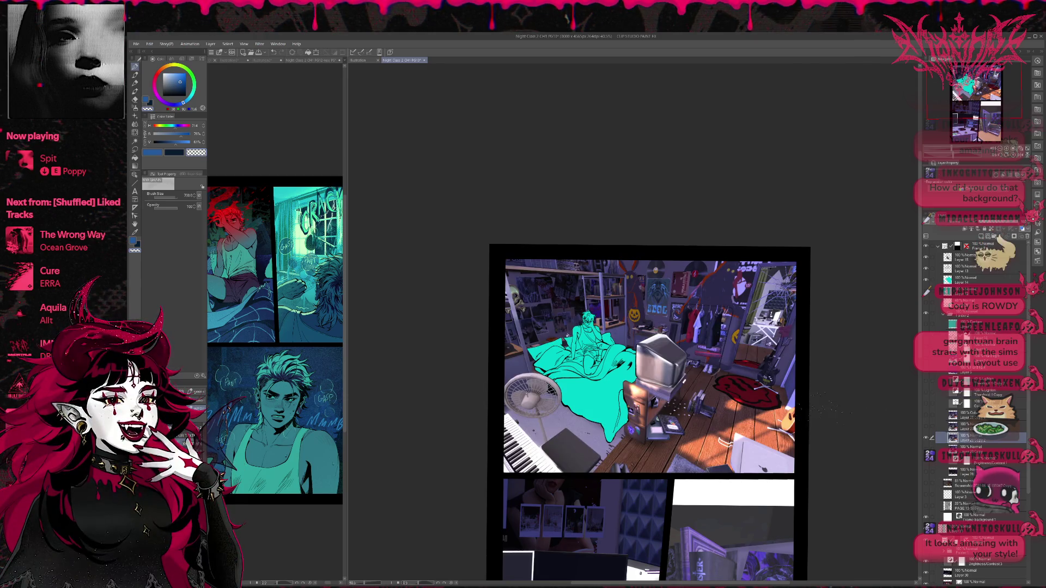
{"action": "scroll", "coordinate": [604, 320], "scroll_direction": "up", "scroll_amount": 2}
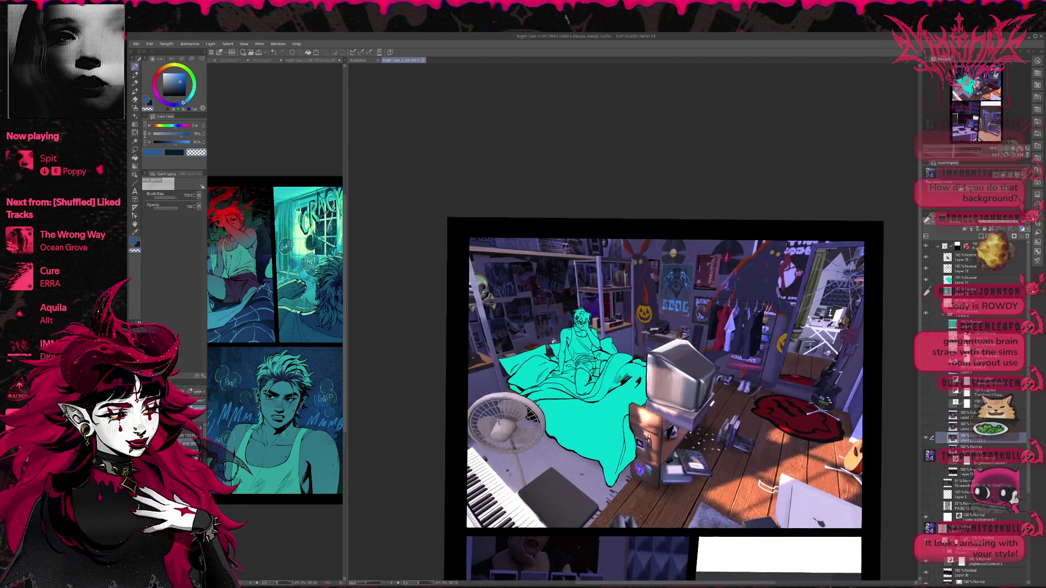
{"action": "left_click", "coordinate": [259, 44]}
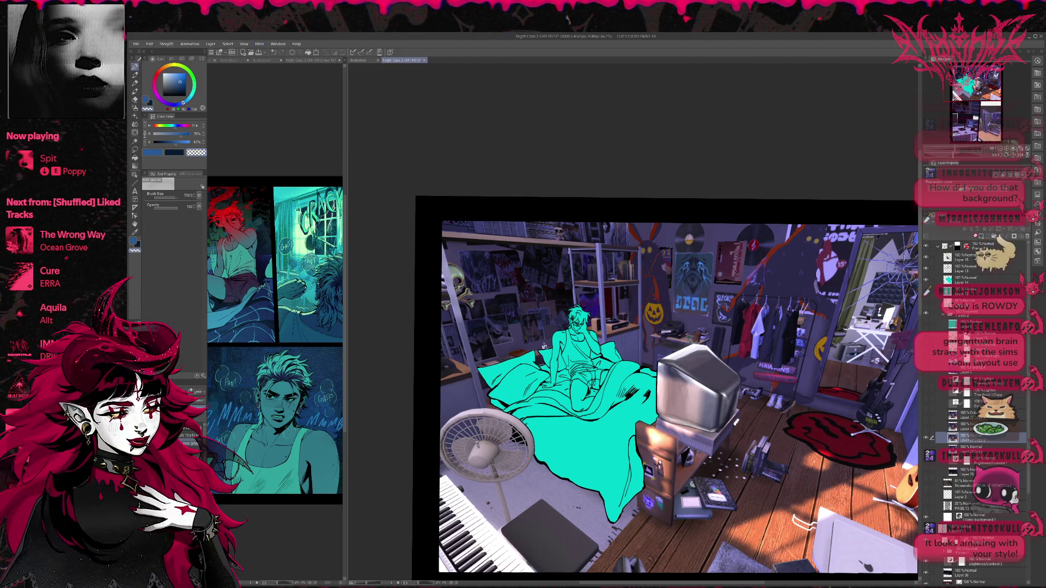
{"action": "left_click", "coordinate": [969, 240]}
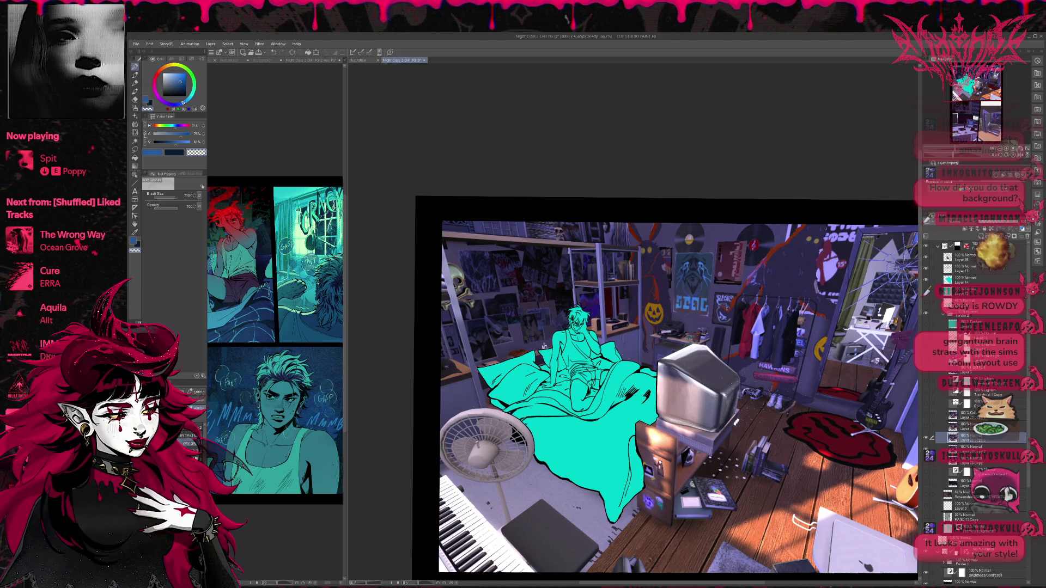
{"action": "scroll", "coordinate": [736, 422], "scroll_direction": "down", "scroll_amount": 2}
{"action": "mouse_move", "coordinate": [735, 422]}
{"action": "left_mouse_down"}
{"action": "mouse_move", "coordinate": [635, 349]}
{"action": "mouse_move", "coordinate": [636, 288]}
{"action": "left_mouse_up"}
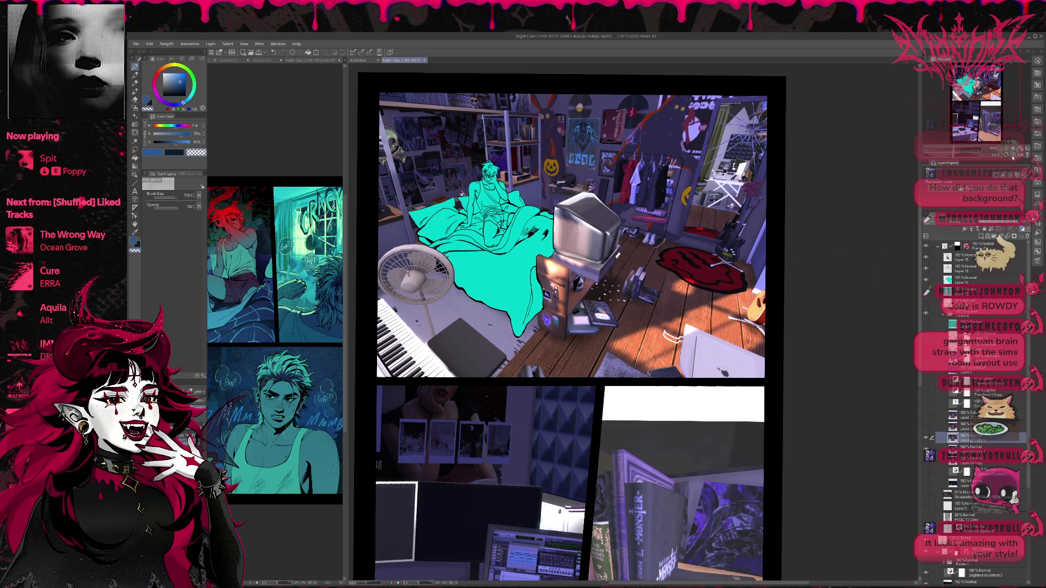
{"action": "key", "text": "ctrl+z"}
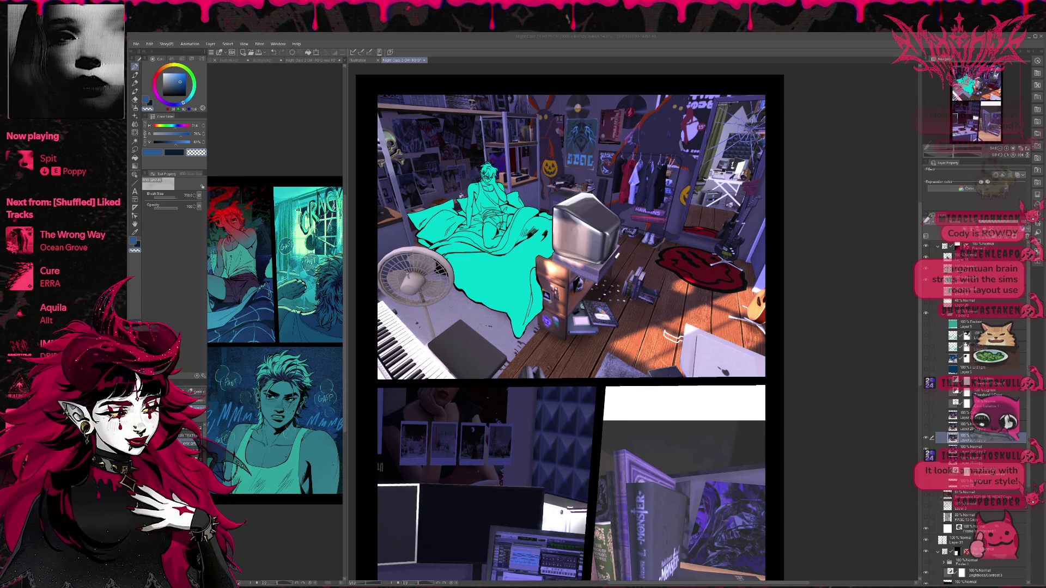
{"action": "left_click", "coordinate": [970, 265]}
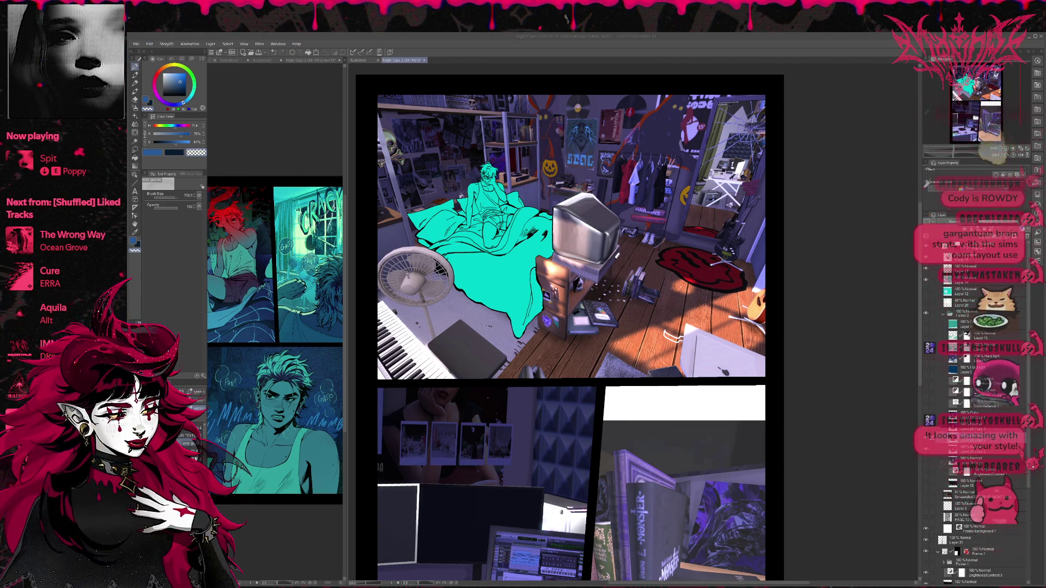
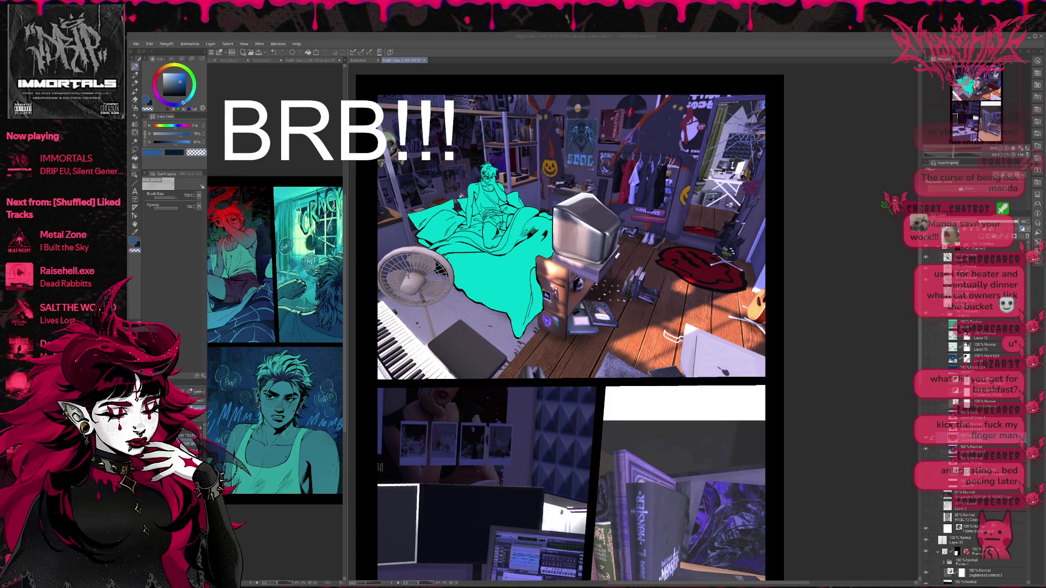
- Compare the bed-and-floor layer on and off, then restore the posterized navy-shadow render
{"action": "key", "text": "alt+Tab"}
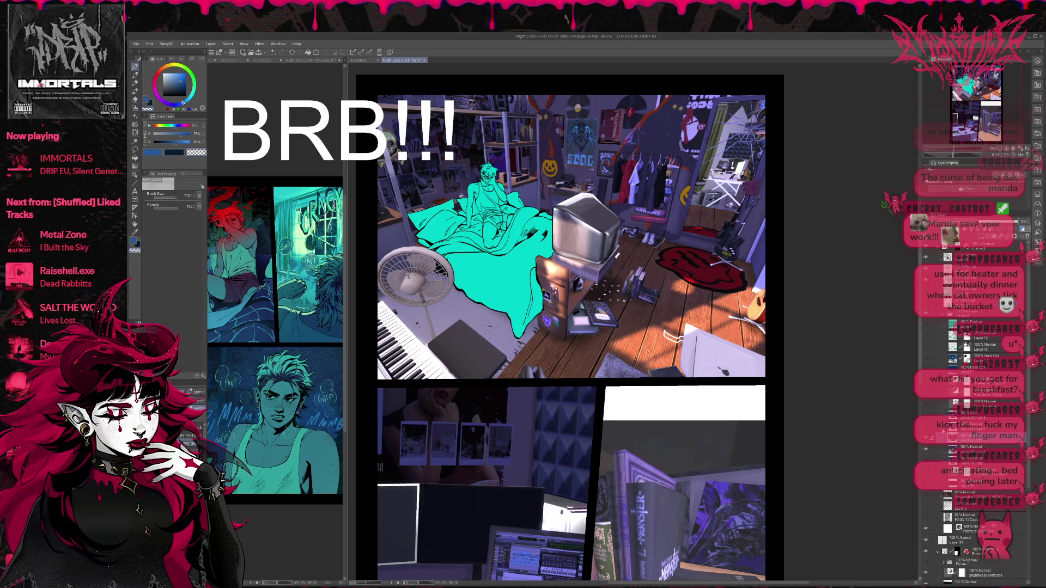
{"action": "left_click", "coordinate": [928, 407]}
{"action": "left_click", "coordinate": [924, 419]}
{"action": "left_click", "coordinate": [924, 418]}
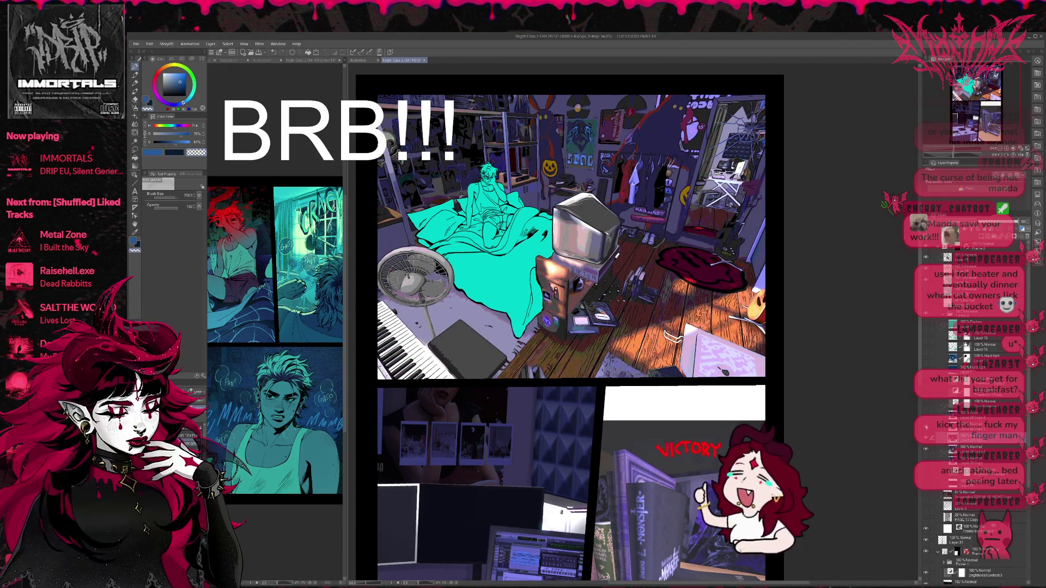
{"action": "left_click", "coordinate": [925, 419]}
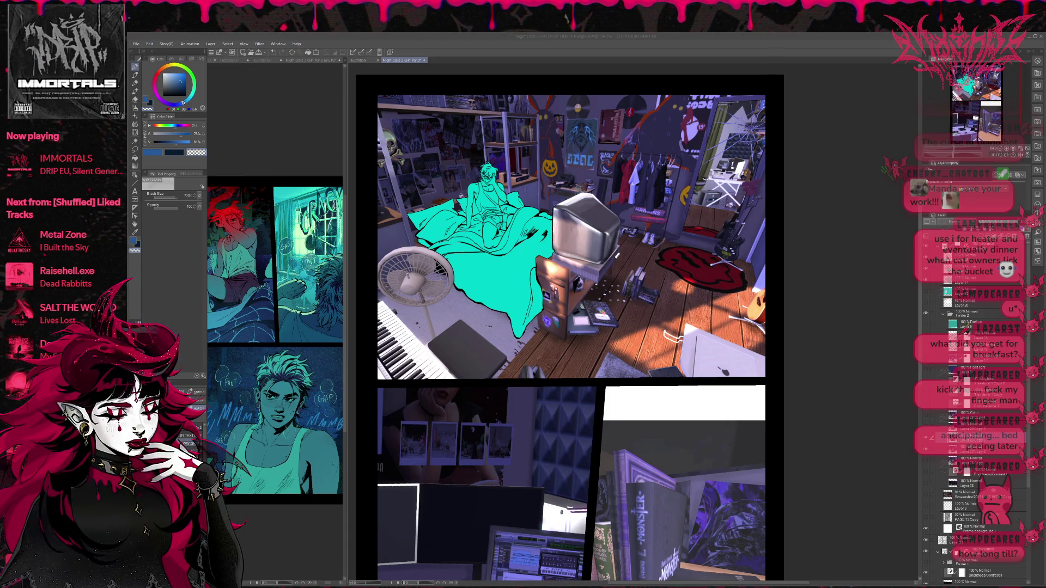
{"action": "left_click", "coordinate": [1000, 428]}
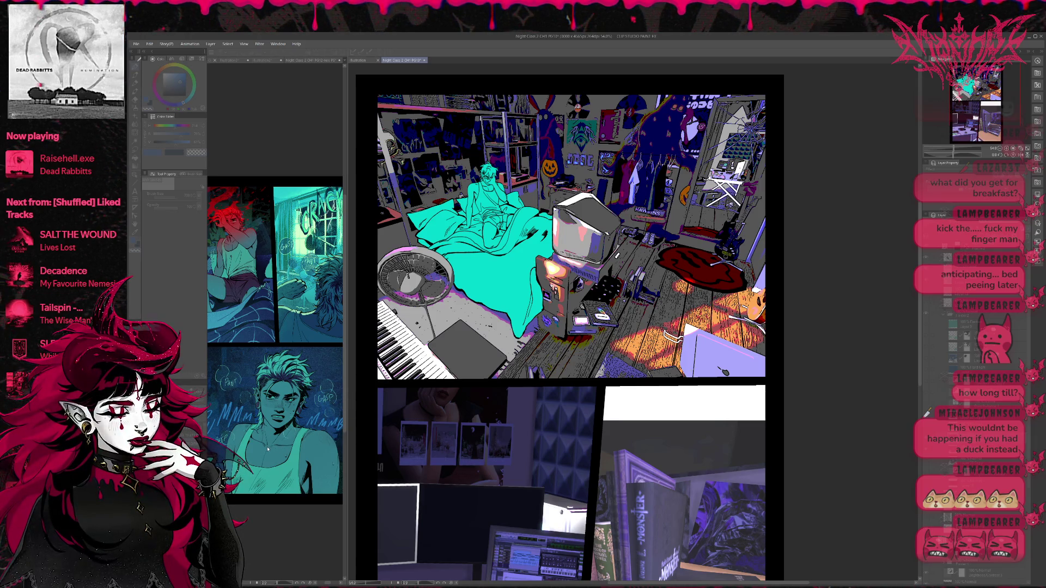
{"action": "key", "text": "ctrl+z"}
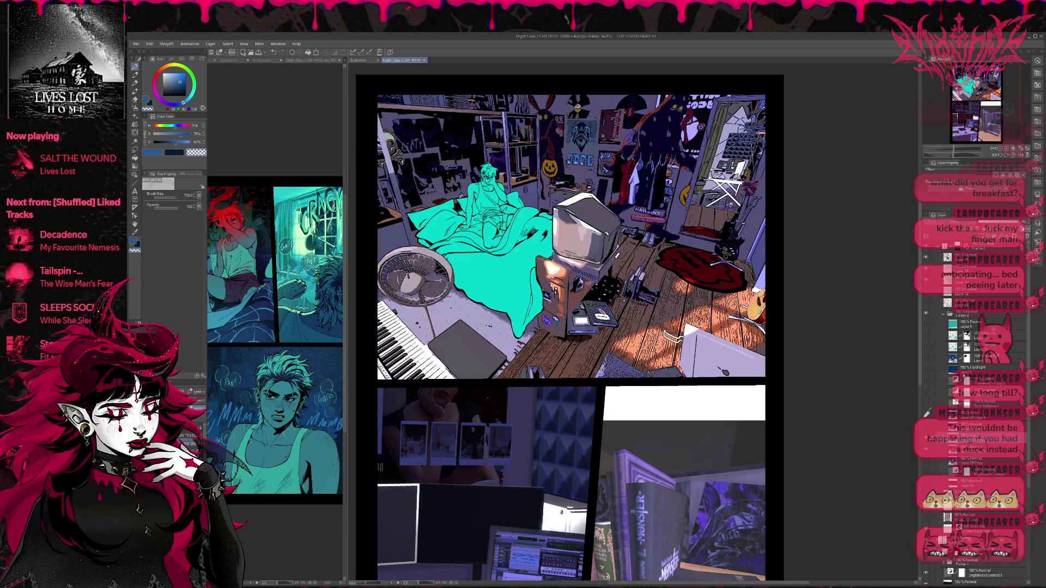
- Toggle the teal-and-blue tint and colour layers, leaving black-and-white line art with a teal bed
{"action": "left_click", "coordinate": [927, 406]}
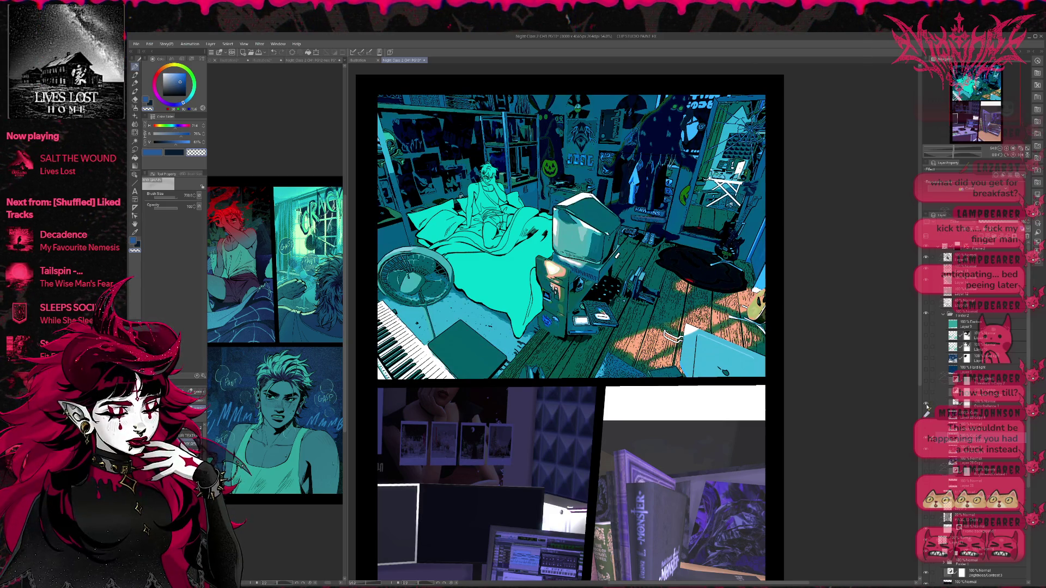
{"action": "left_click", "coordinate": [927, 399]}
{"action": "left_click", "coordinate": [926, 393]}
{"action": "left_click", "coordinate": [926, 385]}
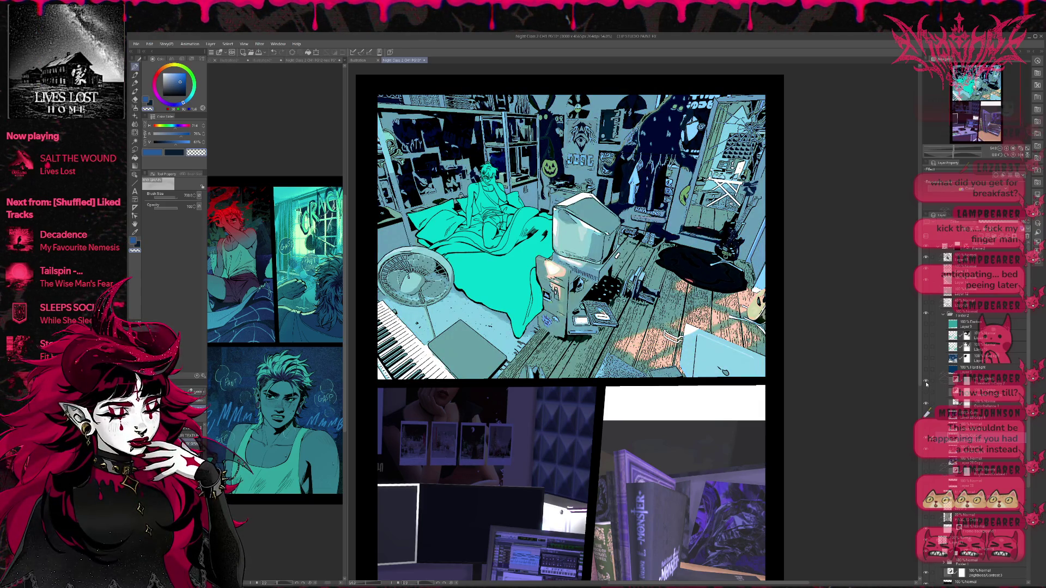
{"action": "left_click", "coordinate": [926, 392]}
{"action": "left_click", "coordinate": [927, 399]}
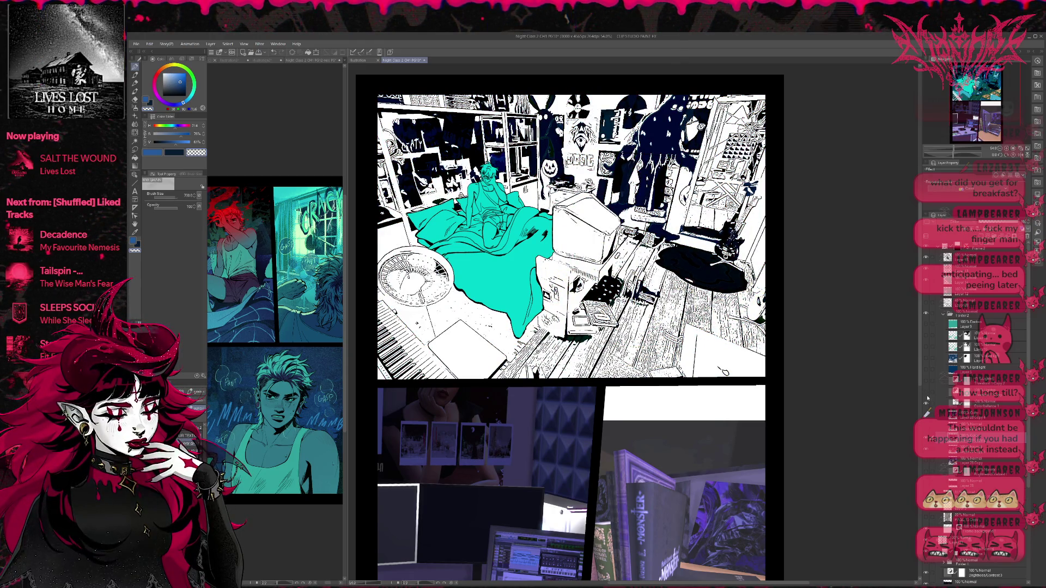
{"action": "left_click", "coordinate": [927, 399]}
{"action": "left_click", "coordinate": [927, 399]}
{"action": "left_click", "coordinate": [927, 400]}
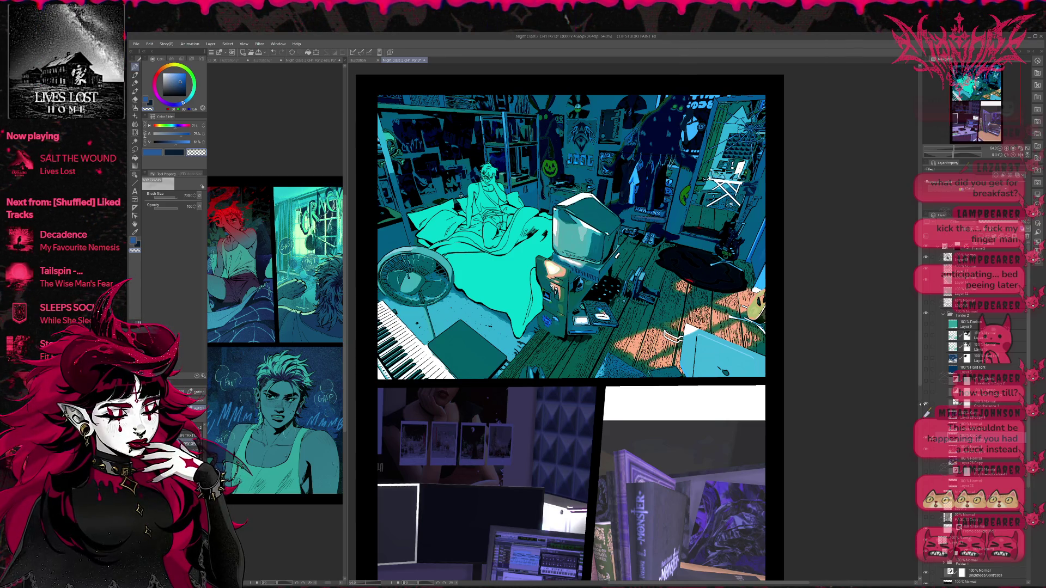
- Compare line art with the colour render, then make the rug and jacket solid black
{"action": "left_click", "coordinate": [926, 400]}
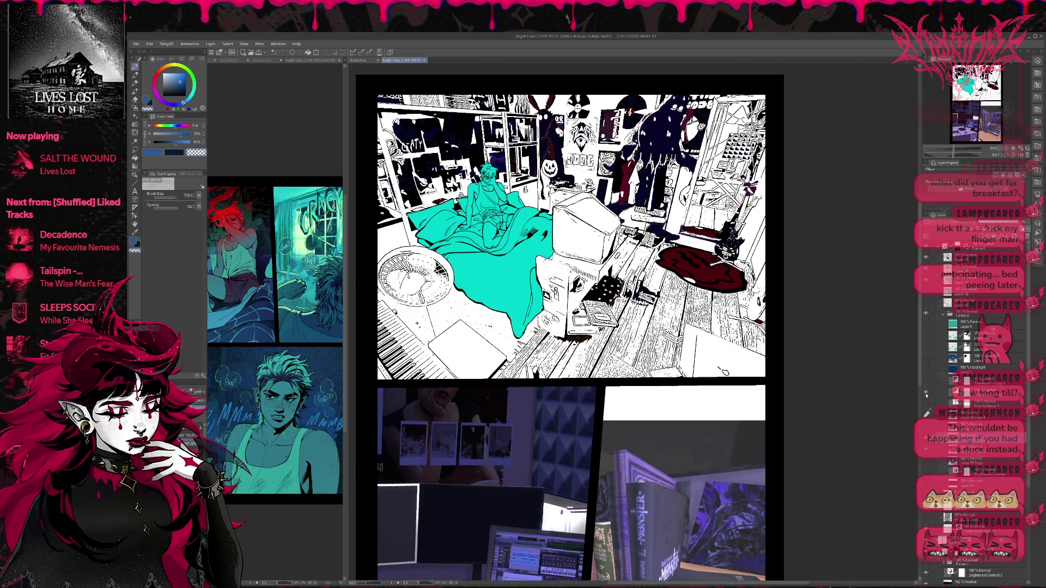
{"action": "left_click", "coordinate": [926, 394]}
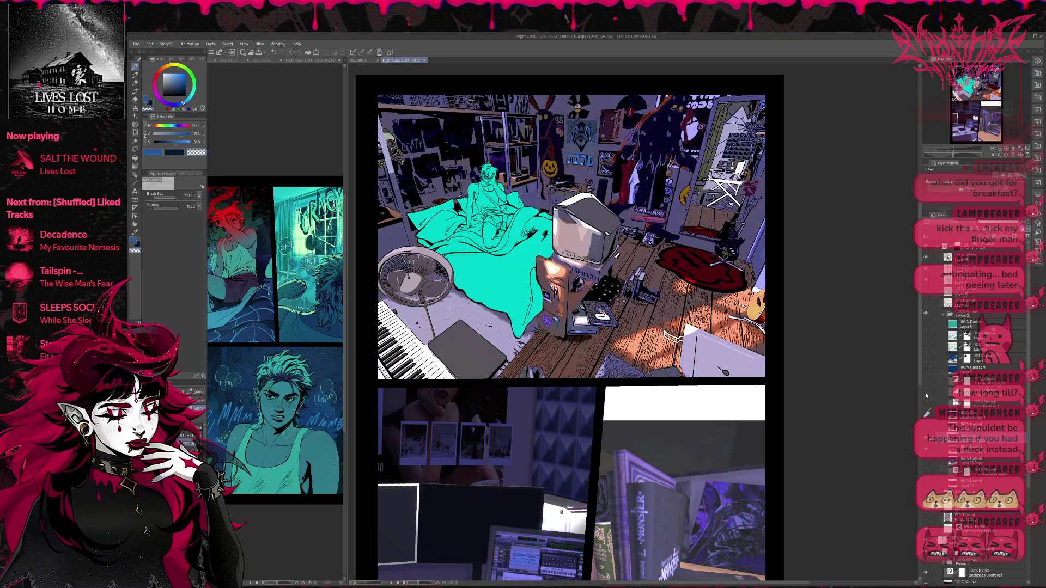
{"action": "left_click", "coordinate": [926, 395]}
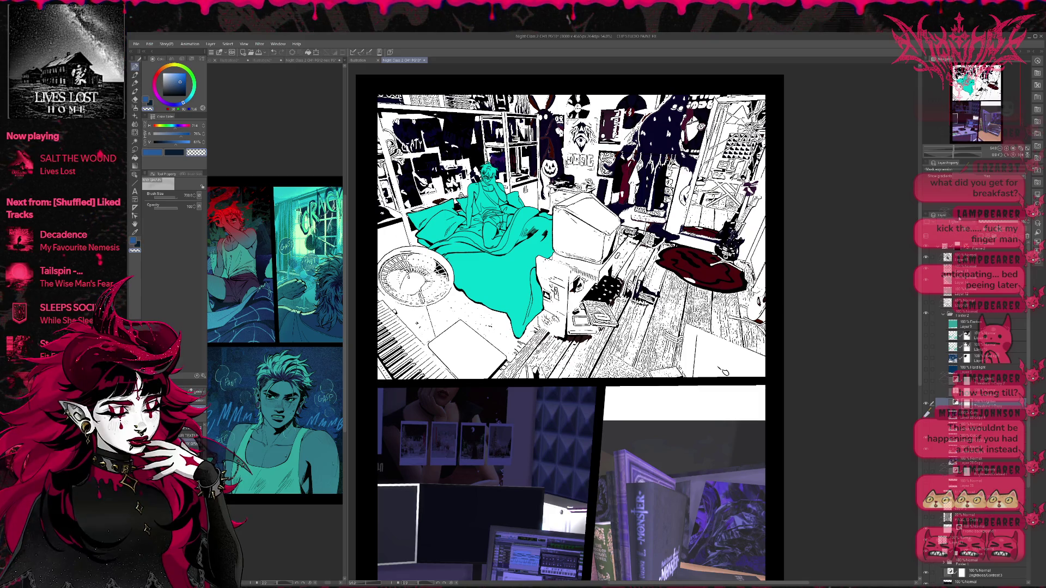
{"action": "left_click", "coordinate": [925, 413]}
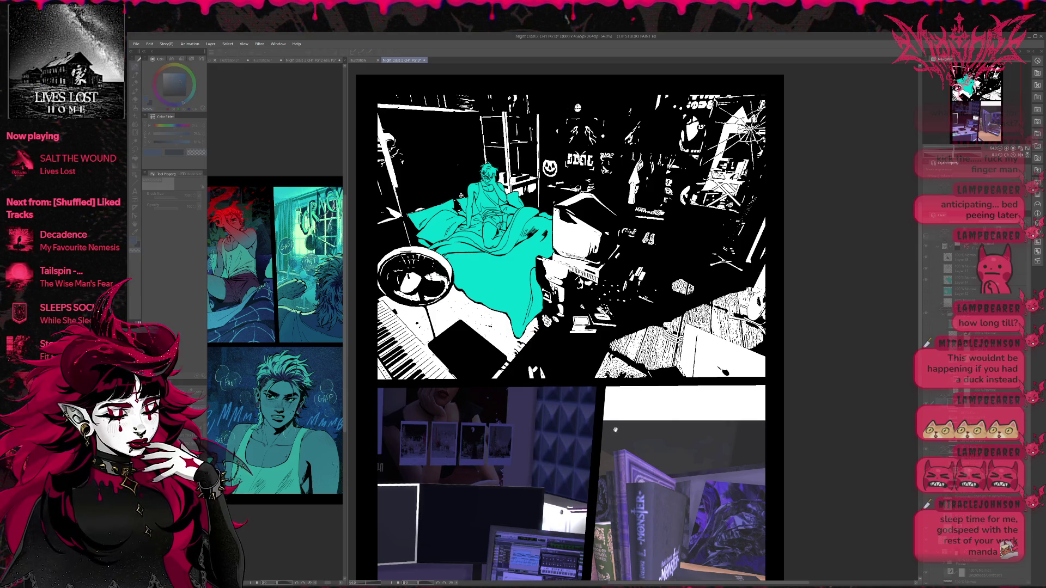
{"action": "key", "text": "Tab"}
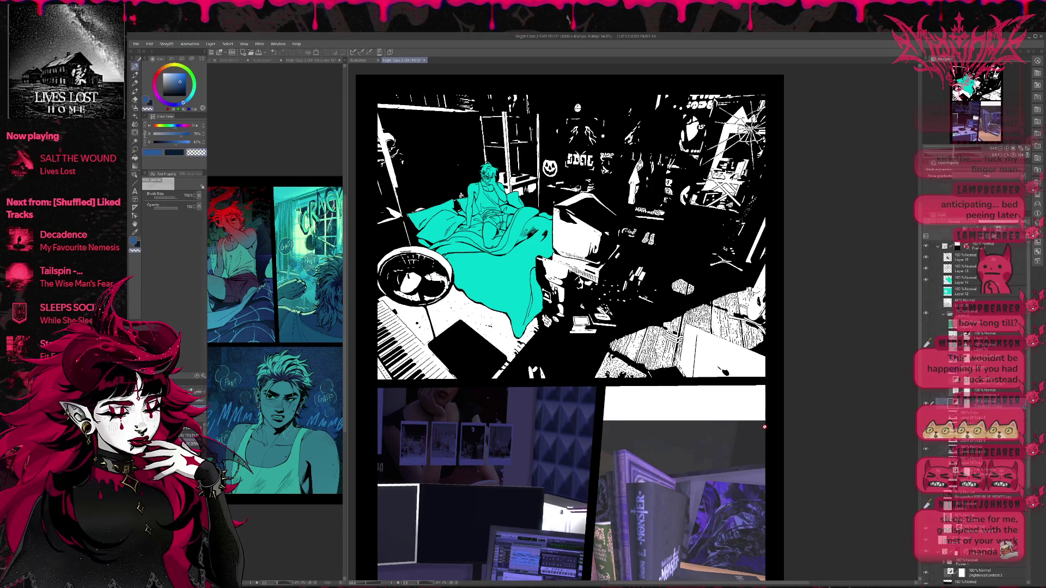
- Test the teal and blue tone layers, hide them again, and choose the Auto Select tool
{"action": "left_click", "coordinate": [925, 325]}
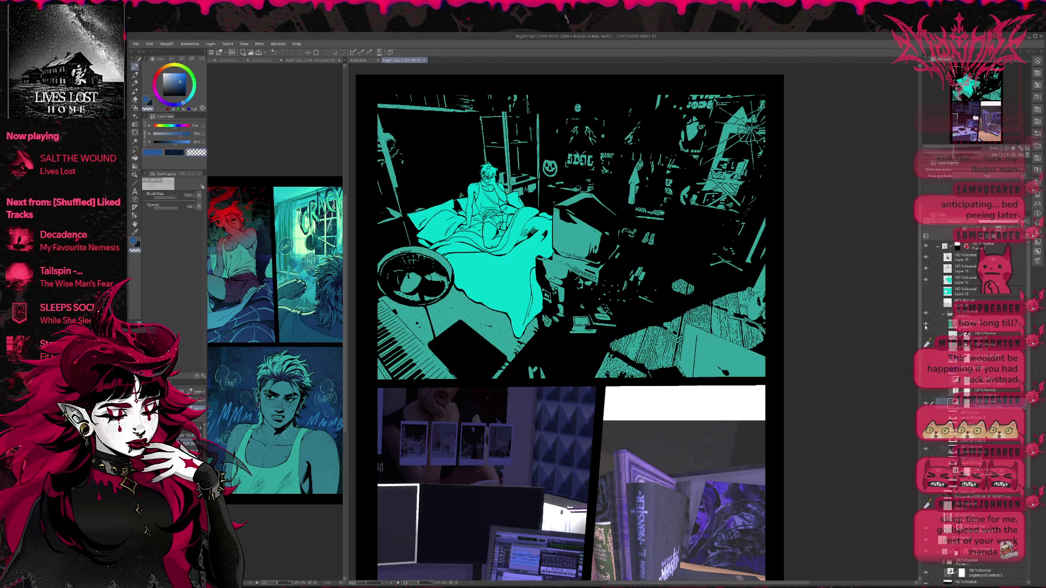
{"action": "left_click", "coordinate": [925, 325]}
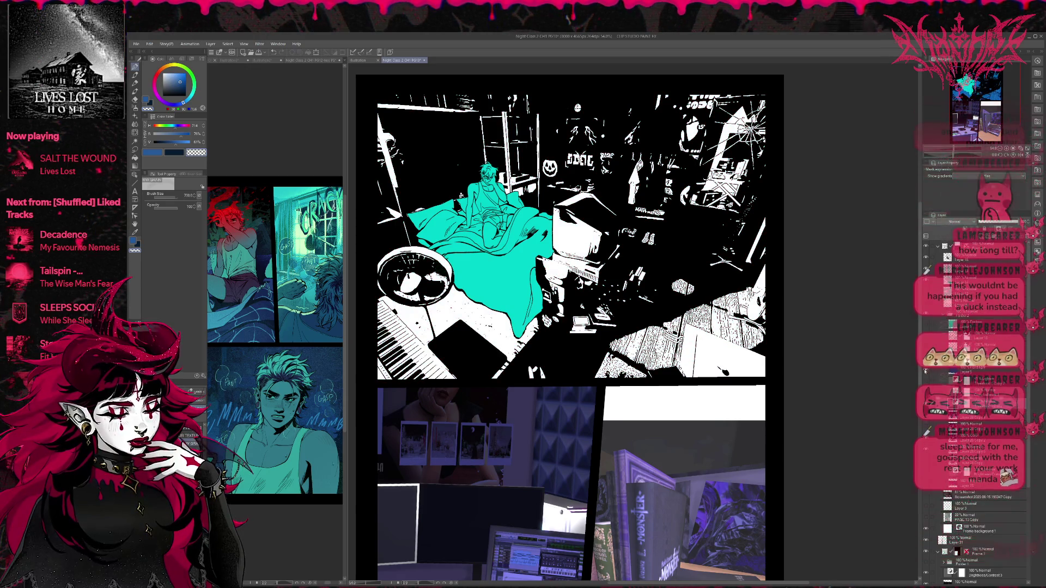
{"action": "left_click", "coordinate": [925, 370]}
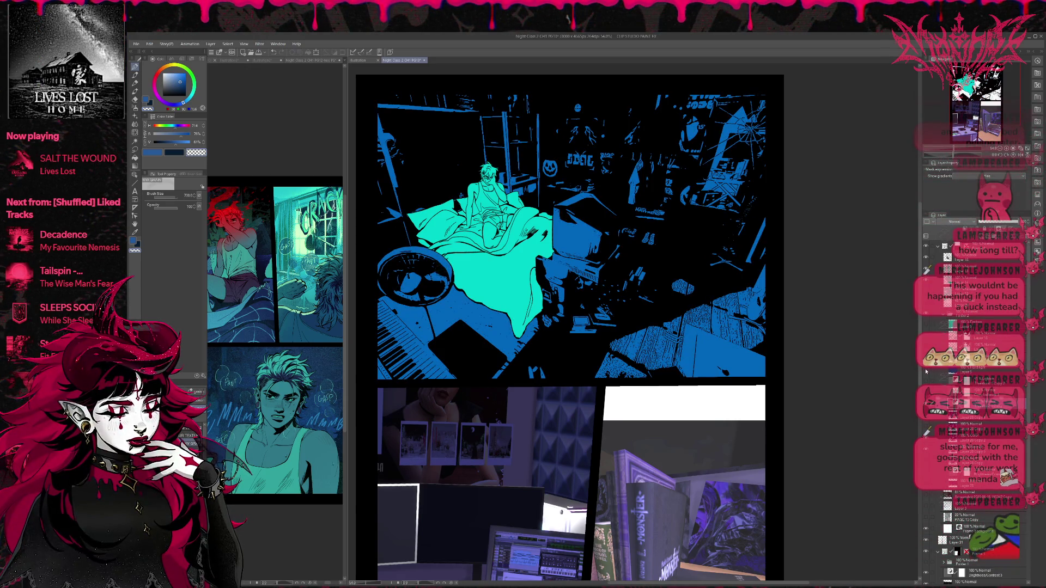
{"action": "left_click", "coordinate": [926, 371]}
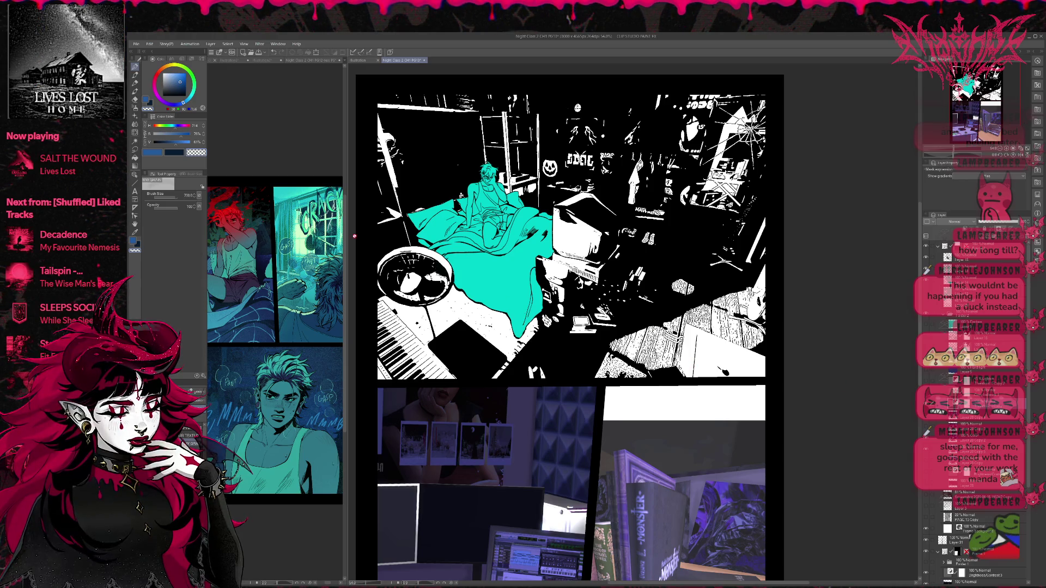
{"action": "left_click", "coordinate": [134, 141]}
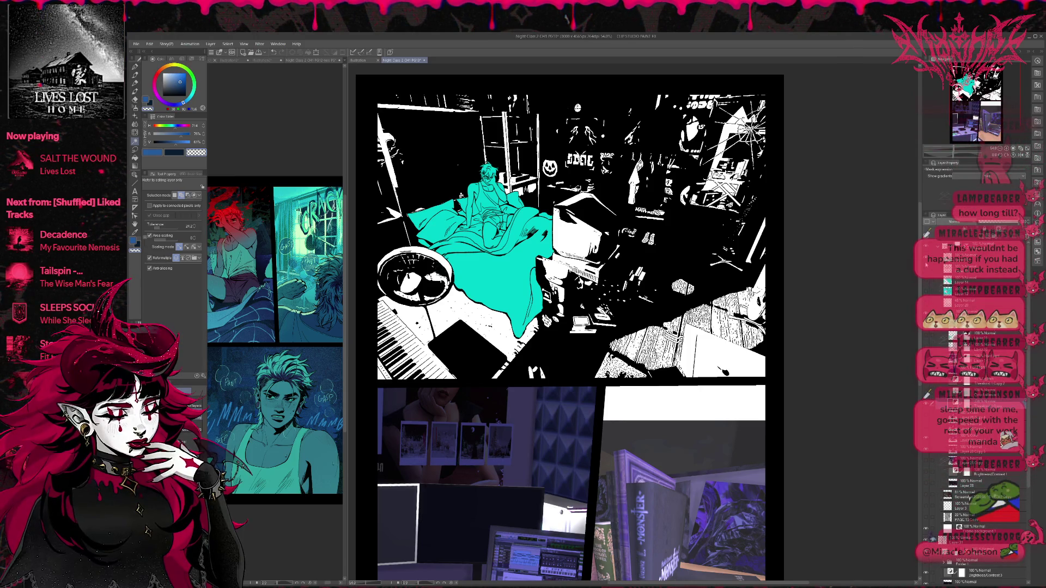
- Delete the cyan bed fill, select the black areas, and fill them navy on a new layer
{"action": "key", "text": "Delete"}
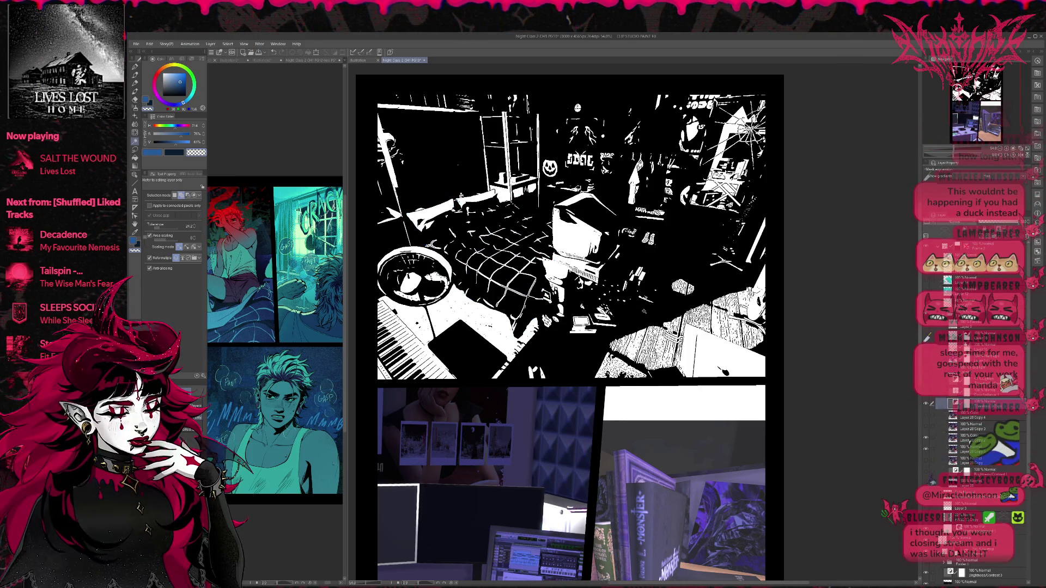
{"action": "left_click", "coordinate": [643, 311]}
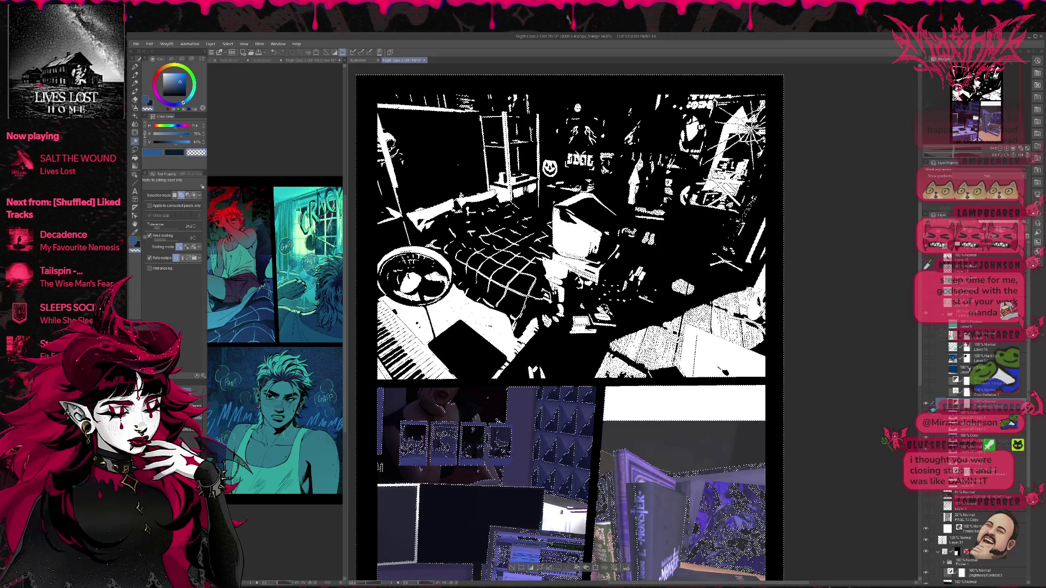
{"action": "key", "text": "ctrl+shift+n"}
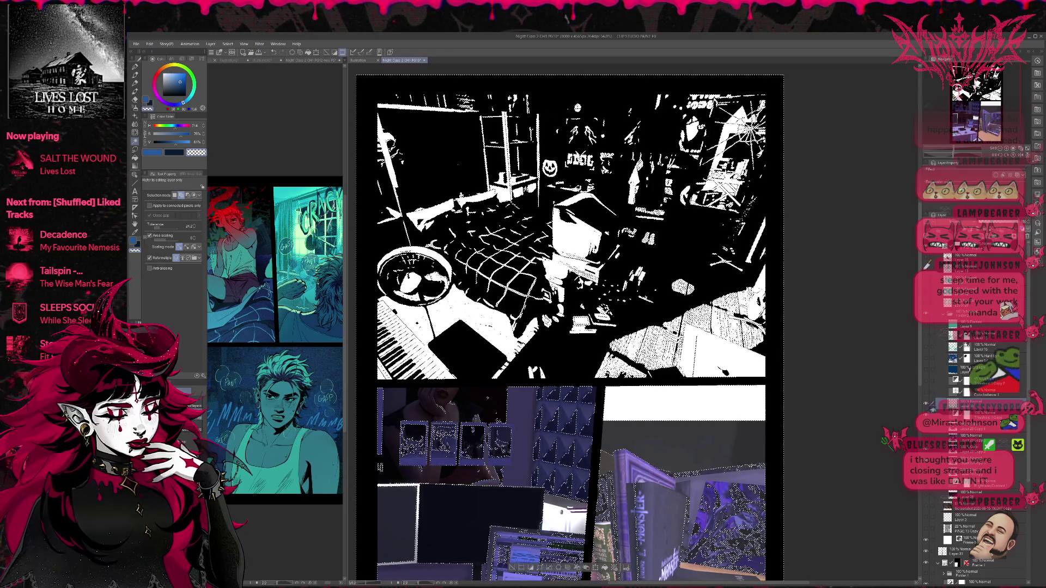
{"action": "left_click", "coordinate": [181, 87]}
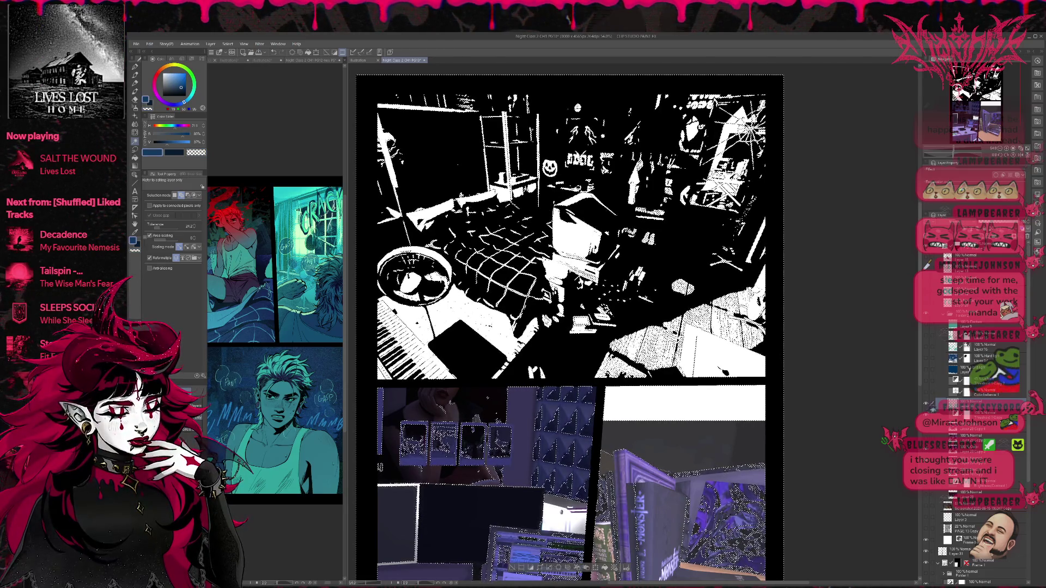
{"action": "key", "text": "p"}
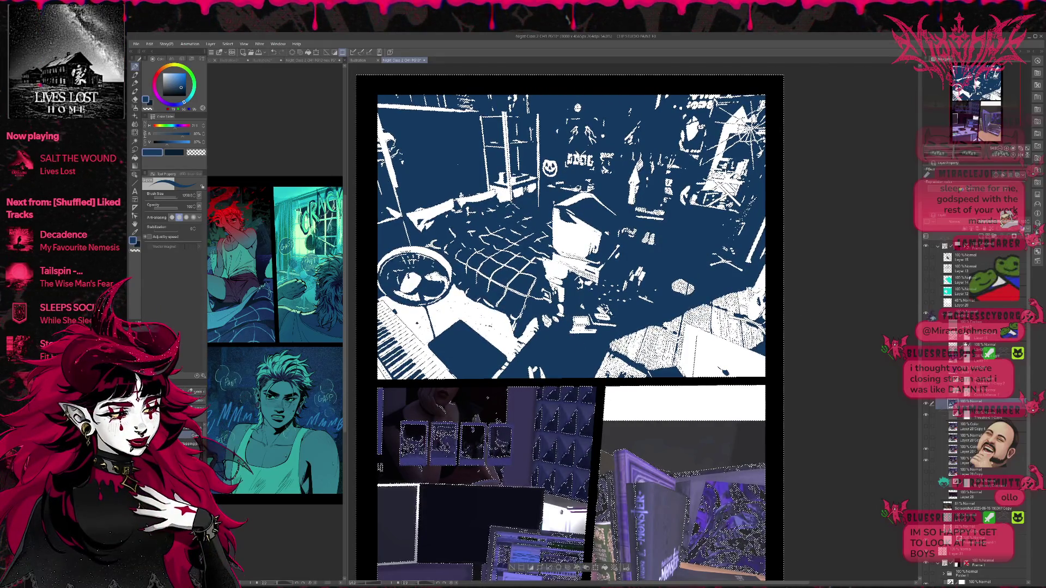
- Set the layer above the Treadmill Copy mask to 50% opacity
{"action": "key", "text": "o"}
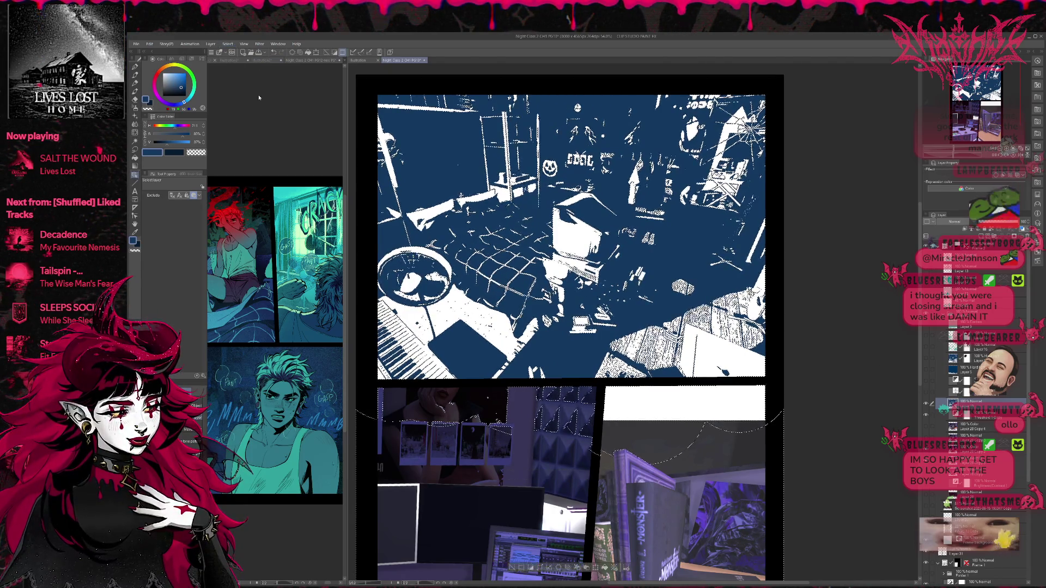
{"action": "left_click", "coordinate": [964, 413]}
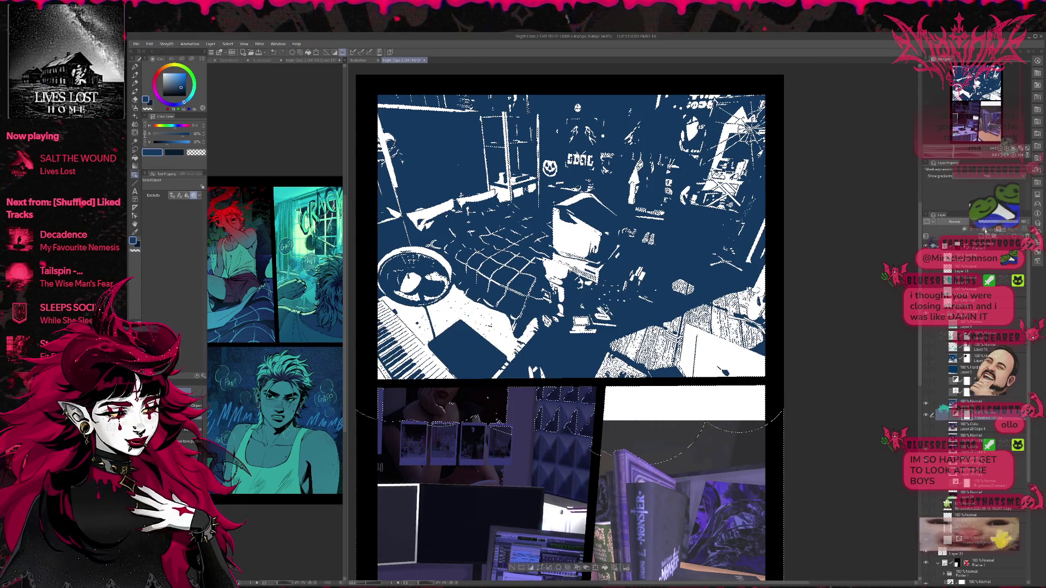
{"action": "left_click", "coordinate": [931, 404]}
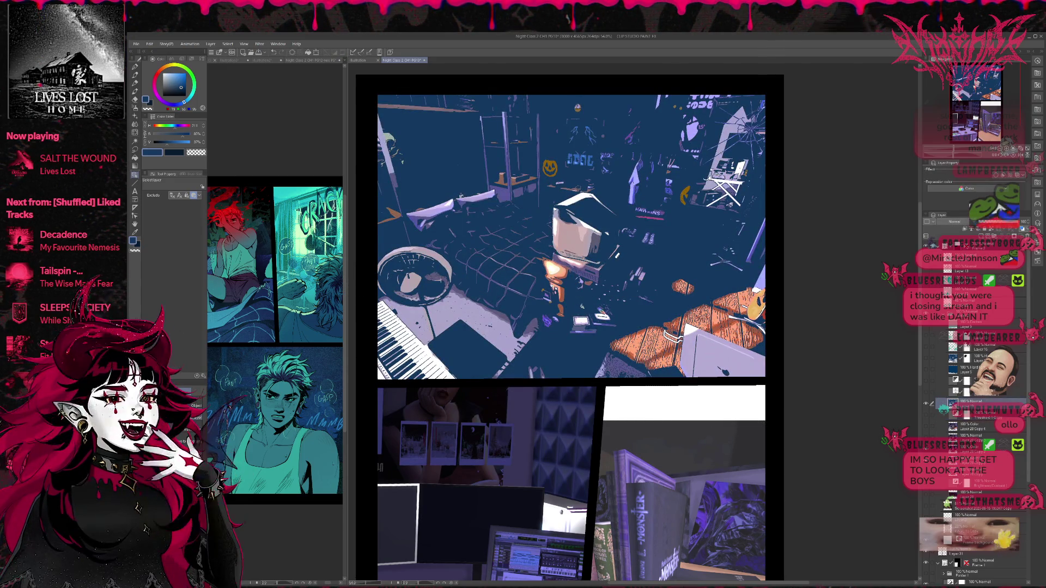
{"action": "left_click", "coordinate": [998, 223]}
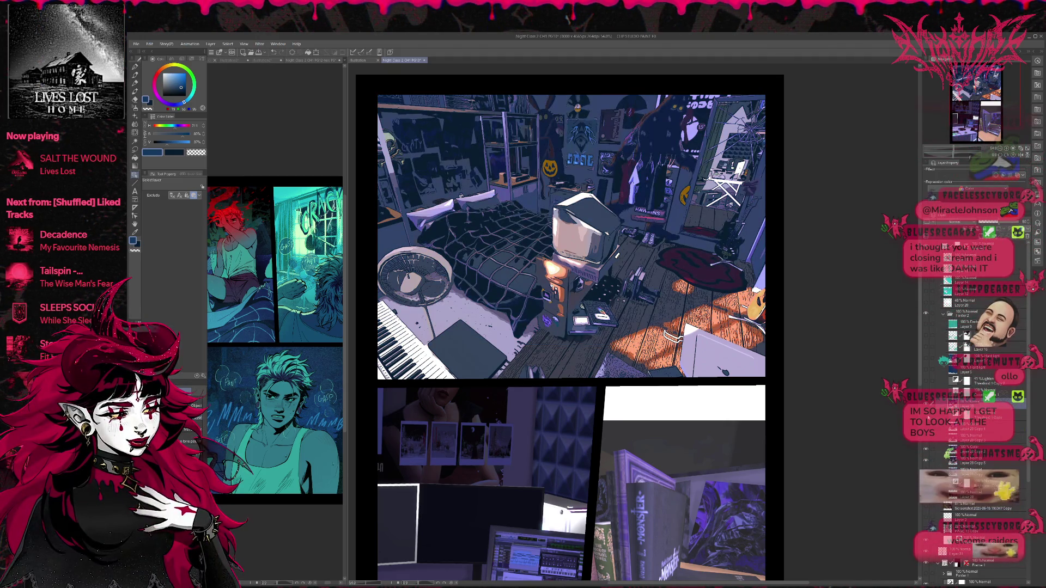
{"action": "key", "text": "ctrl+z"}
- Threshold the top panel and auto-select all its white areas
{"action": "key", "text": "ctrl+u"}
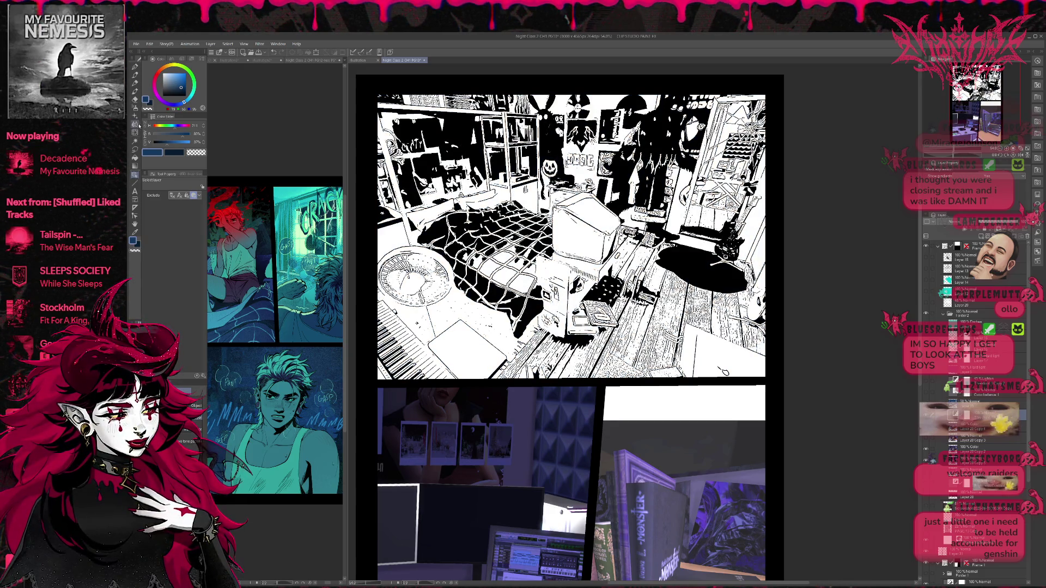
{"action": "left_click", "coordinate": [136, 141]}
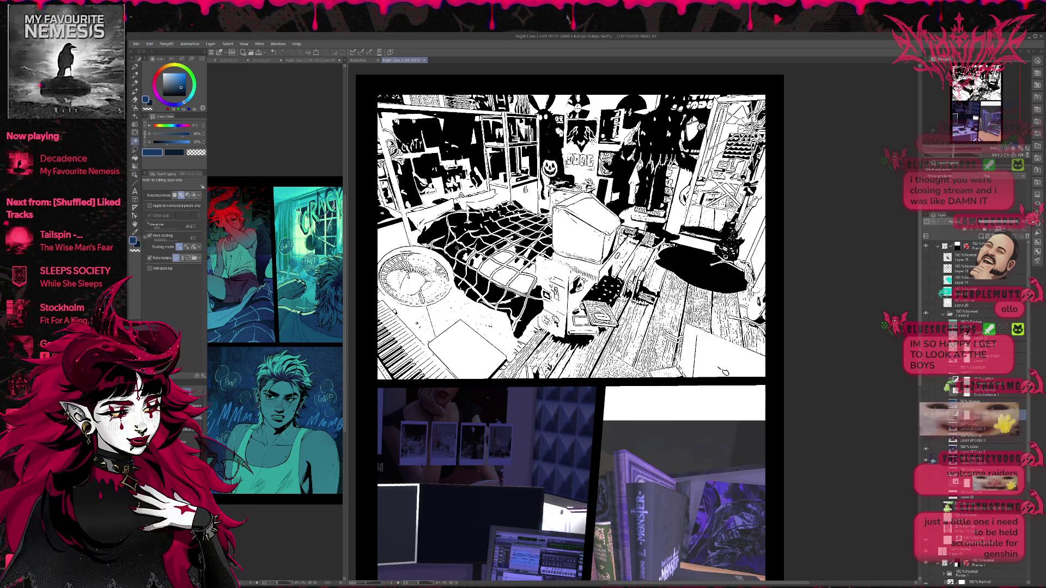
{"action": "left_click", "coordinate": [725, 371]}
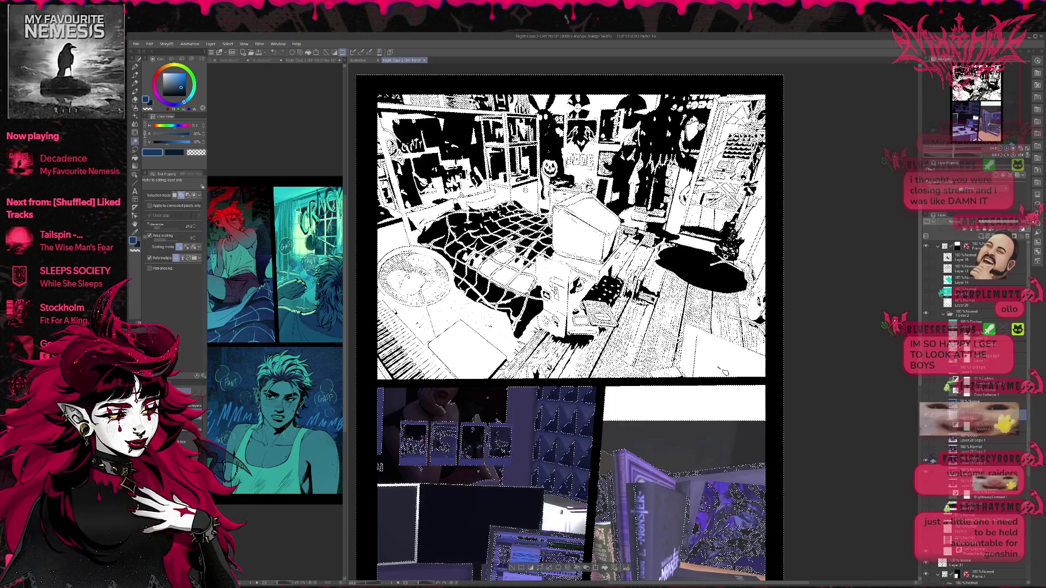
- Paint the selected white areas light blue at top-left and dark navy over the bed
{"action": "left_click", "coordinate": [135, 67]}
{"action": "left_click", "coordinate": [180, 81]}
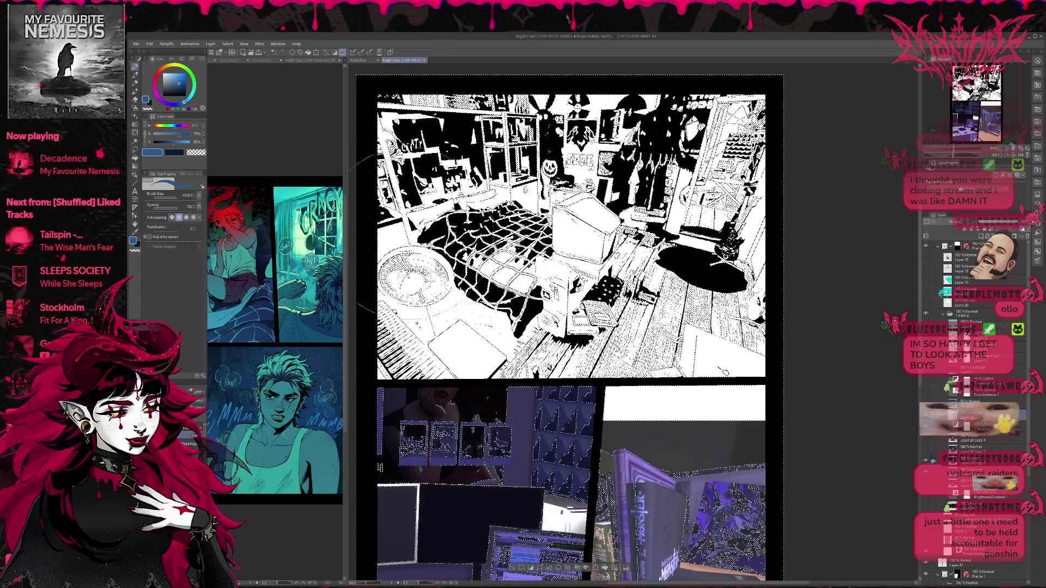
{"action": "mouse_move", "coordinate": [416, 164]}
{"action": "left_mouse_down"}
{"action": "mouse_move", "coordinate": [438, 111]}
{"action": "mouse_move", "coordinate": [479, 245]}
{"action": "mouse_move", "coordinate": [545, 142]}
{"action": "mouse_move", "coordinate": [567, 256]}
{"action": "mouse_move", "coordinate": [558, 348]}
{"action": "mouse_move", "coordinate": [632, 288]}
{"action": "mouse_move", "coordinate": [658, 134]}
{"action": "left_mouse_up"}
{"action": "key", "text": "x"}
{"action": "mouse_move", "coordinate": [457, 218]}
{"action": "left_mouse_down"}
{"action": "mouse_move", "coordinate": [417, 348]}
{"action": "mouse_move", "coordinate": [414, 218]}
{"action": "mouse_move", "coordinate": [435, 125]}
{"action": "mouse_move", "coordinate": [512, 218]}
{"action": "mouse_move", "coordinate": [517, 398]}
{"action": "mouse_move", "coordinate": [572, 180]}
{"action": "mouse_move", "coordinate": [632, 136]}
{"action": "mouse_move", "coordinate": [654, 403]}
{"action": "mouse_move", "coordinate": [703, 131]}
{"action": "mouse_move", "coordinate": [762, 185]}
{"action": "mouse_move", "coordinate": [719, 370]}
{"action": "left_mouse_up"}
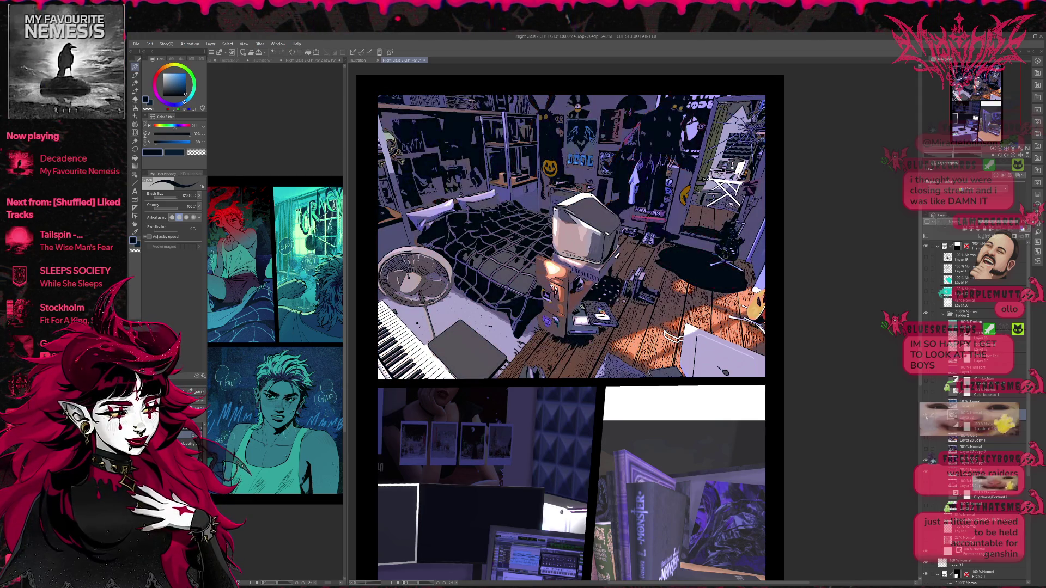
- Select the 50% Normal layer and preview the teal colour layers on and off
{"action": "left_click", "coordinate": [986, 400]}
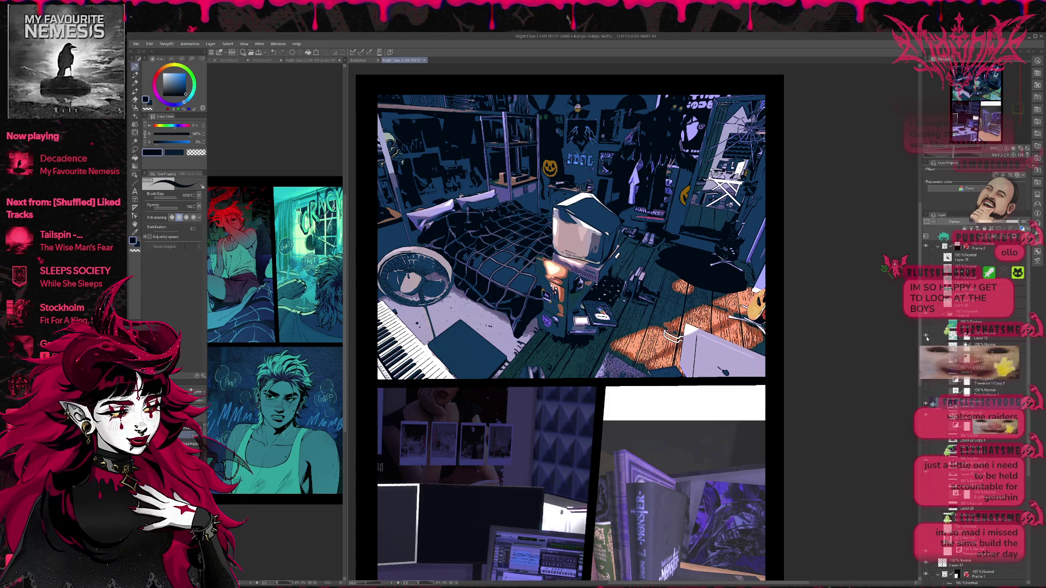
{"action": "left_click", "coordinate": [926, 336]}
{"action": "left_click", "coordinate": [926, 342]}
{"action": "left_click", "coordinate": [926, 342]}
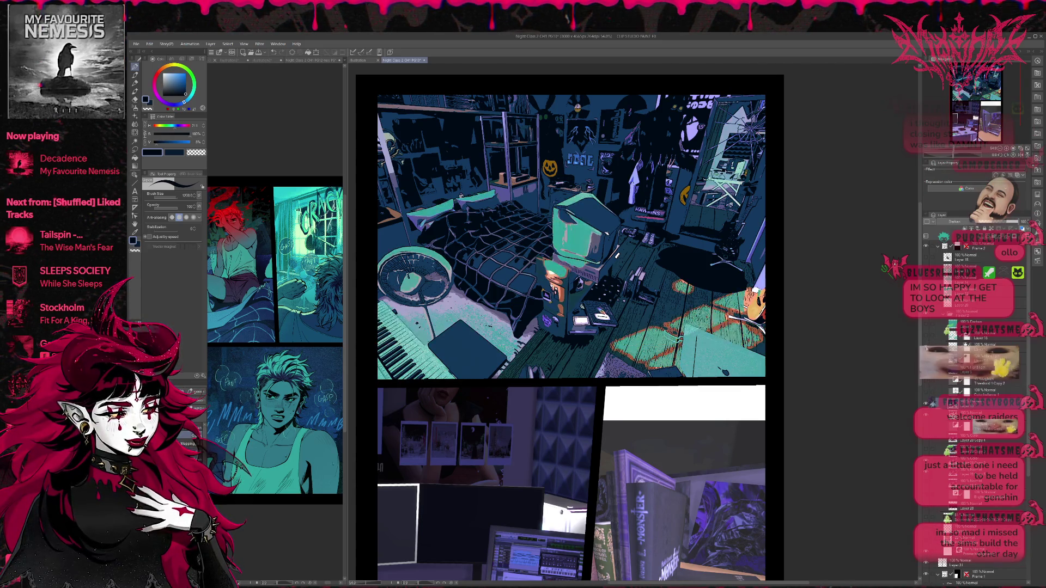
{"action": "left_click", "coordinate": [925, 342]}
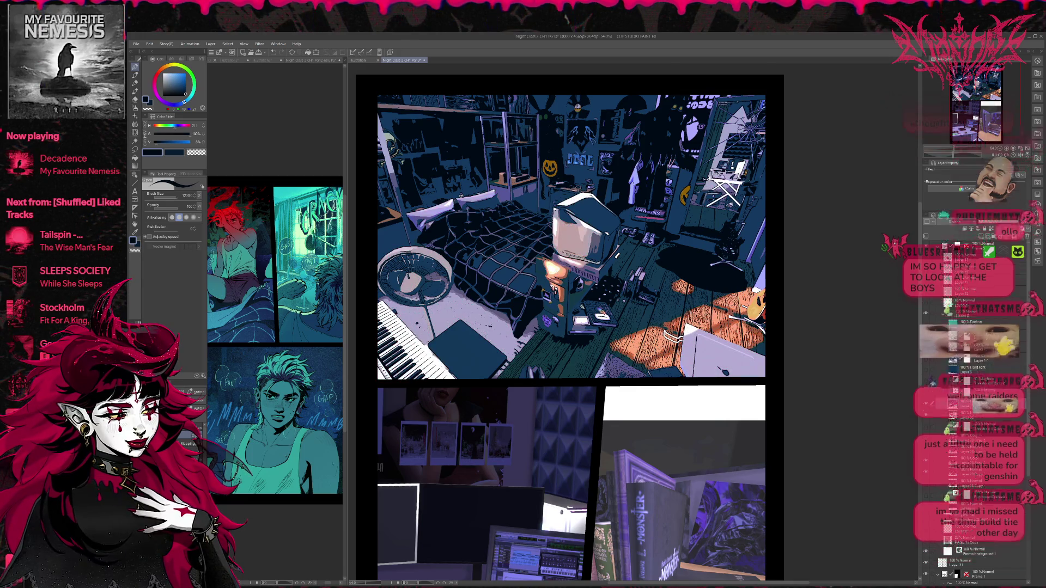
- Load the top panel's painted pixels as a selection
{"action": "left_click", "coordinate": [951, 403], "text": "ctrl"}
{"action": "key", "text": "ctrl+d"}
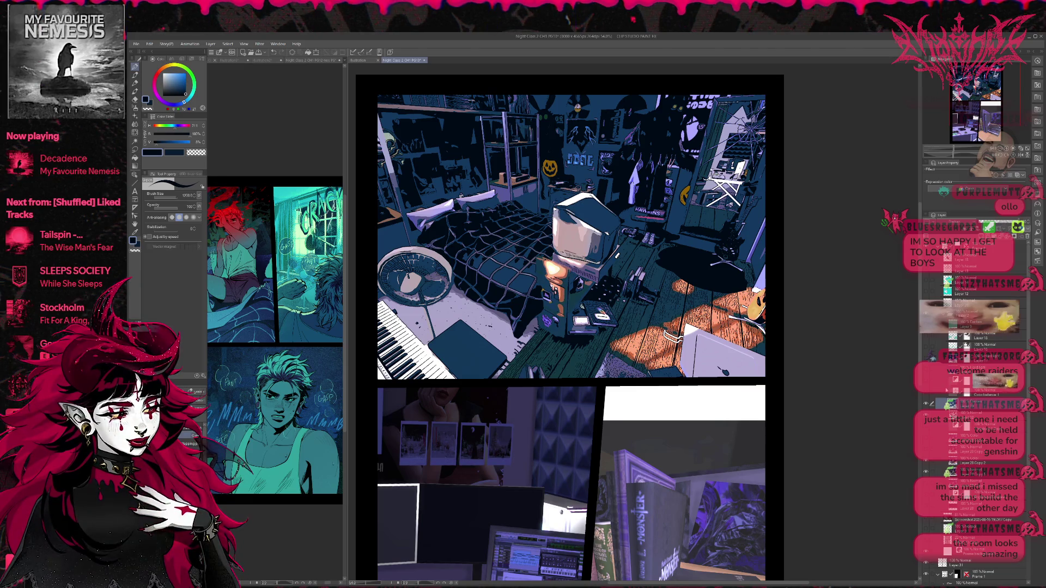
{"action": "key", "text": "ctrl+shift+d"}
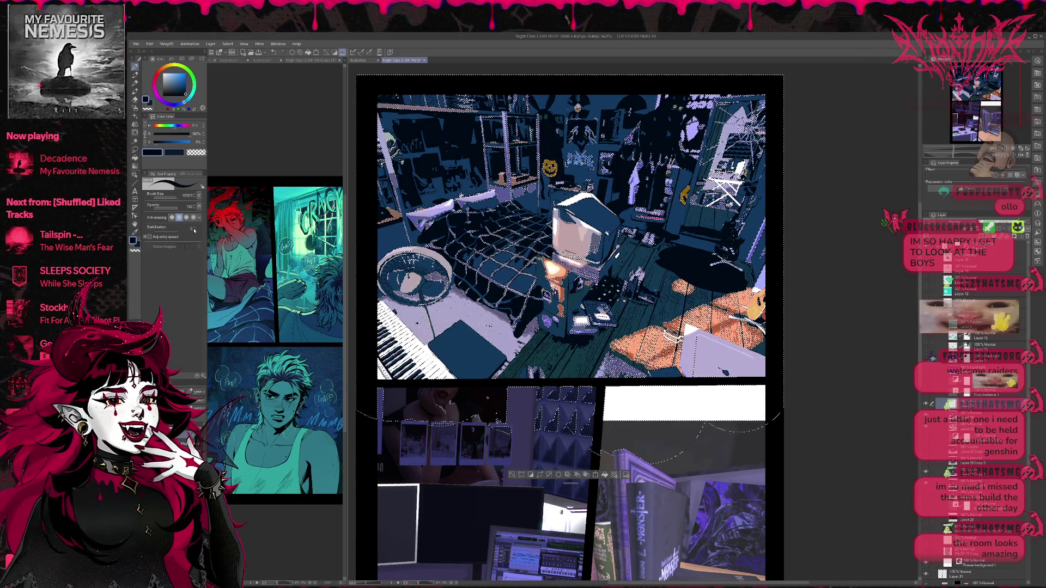
- Paint mint green over the lower-right floor inside the selection, deselect, and check the mint layer
{"action": "mouse_move", "coordinate": [392, 338]}
{"action": "left_mouse_down"}
{"action": "mouse_move", "coordinate": [447, 305]}
{"action": "mouse_move", "coordinate": [430, 329]}
{"action": "mouse_move", "coordinate": [425, 251]}
{"action": "mouse_move", "coordinate": [491, 305]}
{"action": "mouse_move", "coordinate": [668, 343]}
{"action": "mouse_move", "coordinate": [740, 283]}
{"action": "left_mouse_up"}
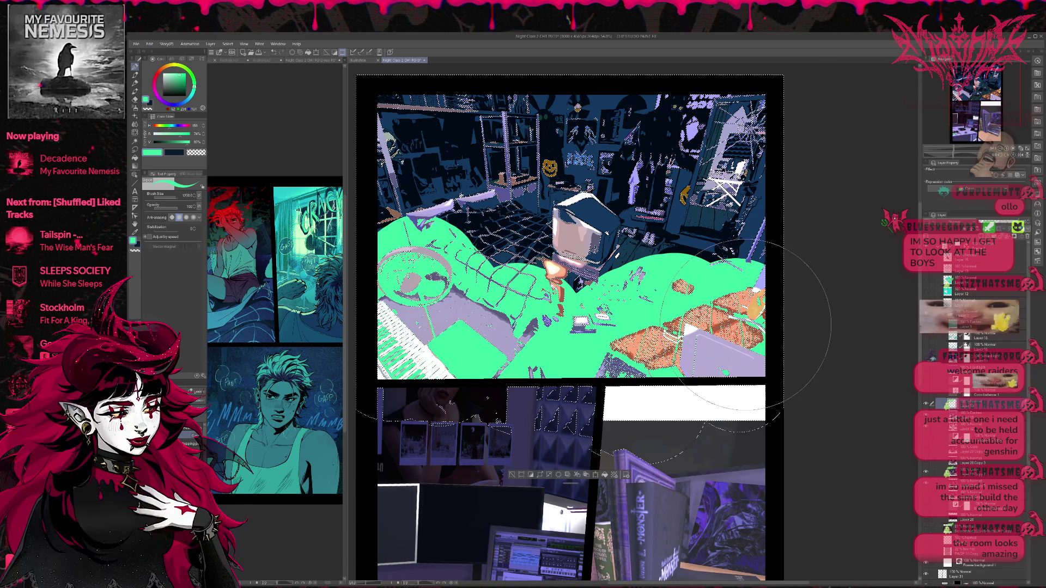
{"action": "key", "text": "ctrl+z"}
{"action": "mouse_move", "coordinate": [615, 354]}
{"action": "left_mouse_down"}
{"action": "mouse_move", "coordinate": [680, 338]}
{"action": "mouse_move", "coordinate": [708, 304]}
{"action": "mouse_move", "coordinate": [749, 369]}
{"action": "mouse_move", "coordinate": [572, 305]}
{"action": "mouse_move", "coordinate": [463, 305]}
{"action": "mouse_move", "coordinate": [414, 283]}
{"action": "mouse_move", "coordinate": [419, 370]}
{"action": "mouse_move", "coordinate": [409, 158]}
{"action": "mouse_move", "coordinate": [463, 141]}
{"action": "mouse_move", "coordinate": [534, 212]}
{"action": "mouse_move", "coordinate": [610, 164]}
{"action": "mouse_move", "coordinate": [643, 218]}
{"action": "mouse_move", "coordinate": [713, 164]}
{"action": "mouse_move", "coordinate": [773, 229]}
{"action": "left_mouse_up"}
{"action": "key", "text": "ctrl+d"}
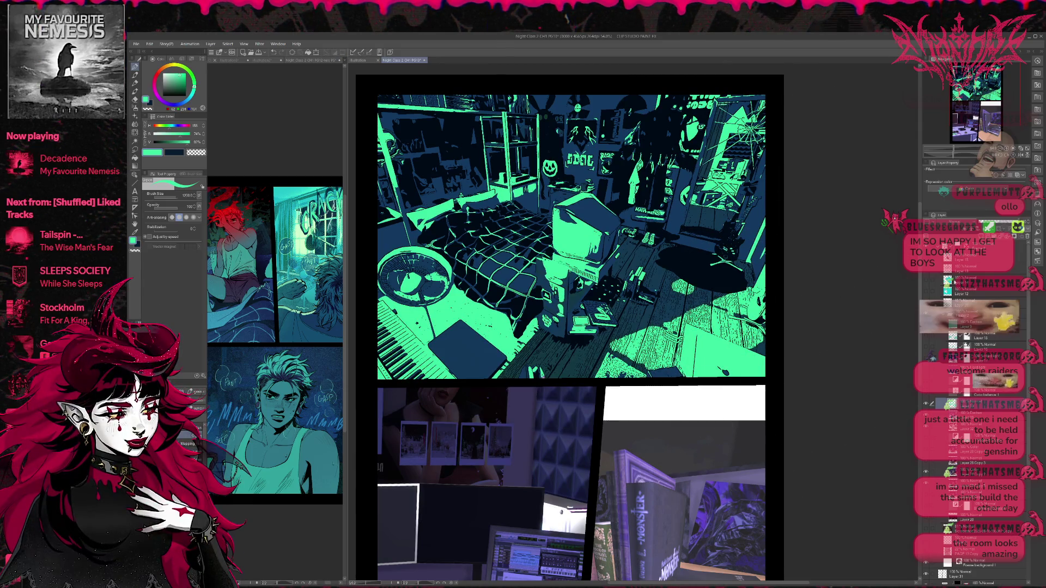
{"action": "left_click", "coordinate": [926, 404]}
{"action": "left_click", "coordinate": [925, 404]}
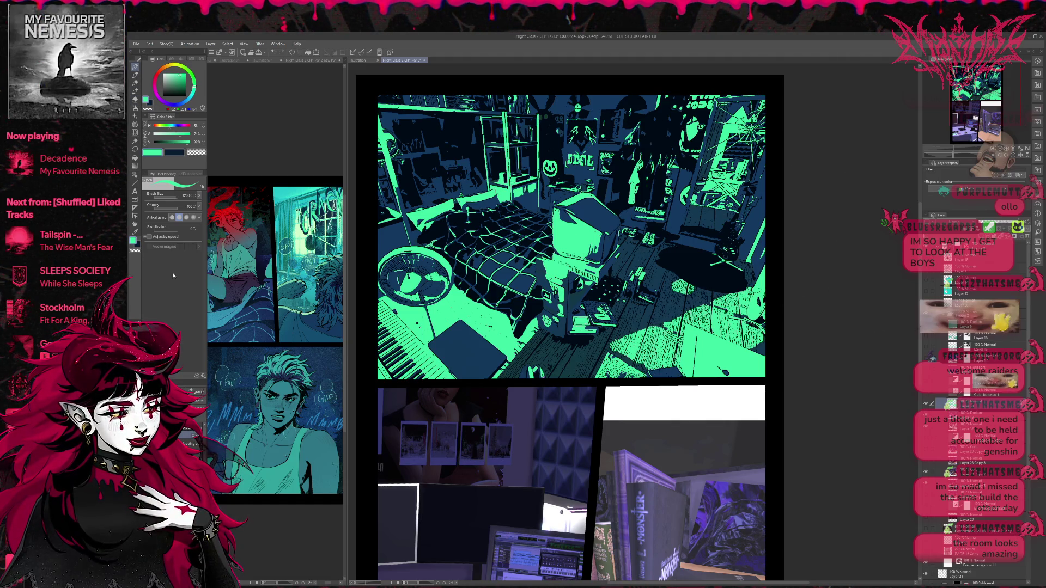
{"action": "left_click", "coordinate": [185, 437]}
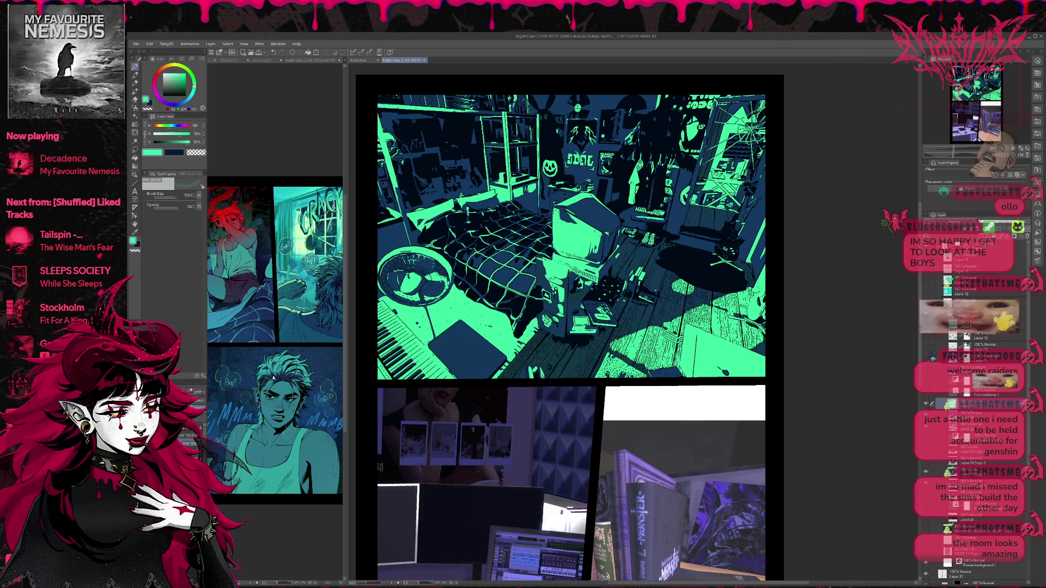
- Spray blue across the panel's top with a 600 Soft airbrush, then sample navy with the G-pen
{"action": "left_click", "coordinate": [226, 318], "text": "alt"}
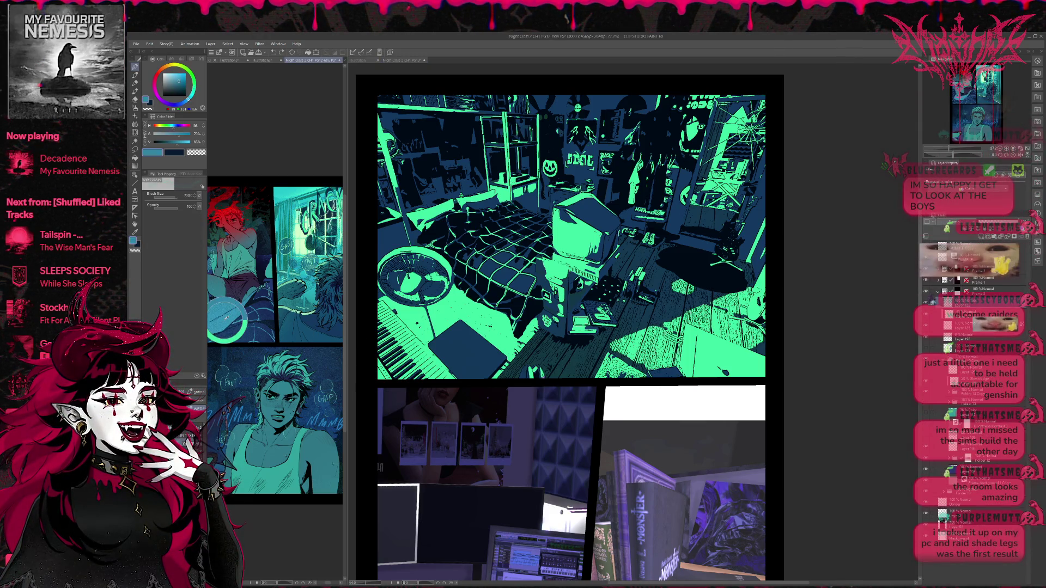
{"action": "left_click", "coordinate": [402, 60]}
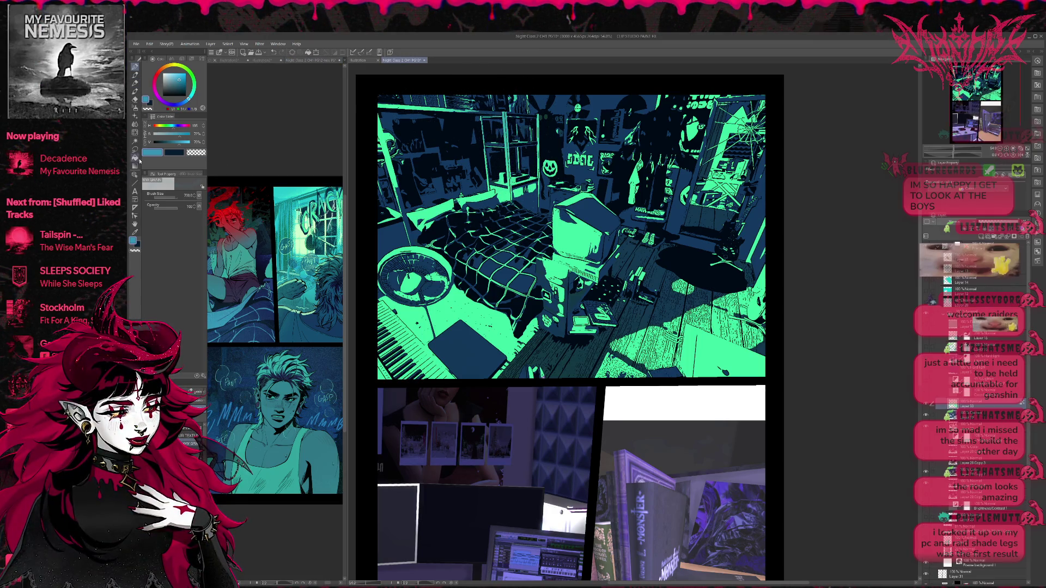
{"action": "left_click", "coordinate": [194, 392]}
{"action": "left_click", "coordinate": [135, 107]}
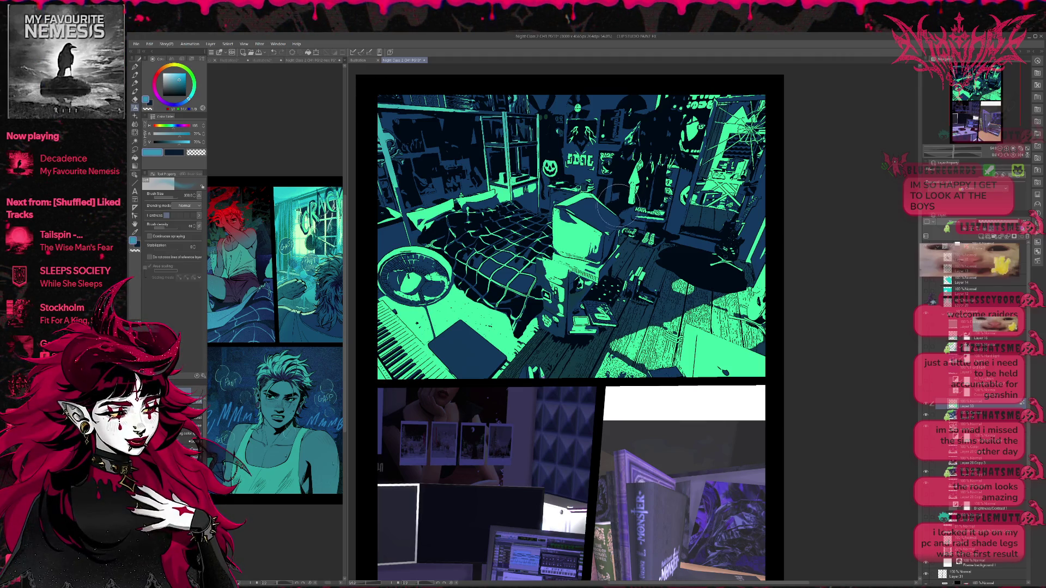
{"action": "key", "text": "bracketright"}
{"action": "key", "text": "bracketright"}
{"action": "key", "text": "bracketright"}
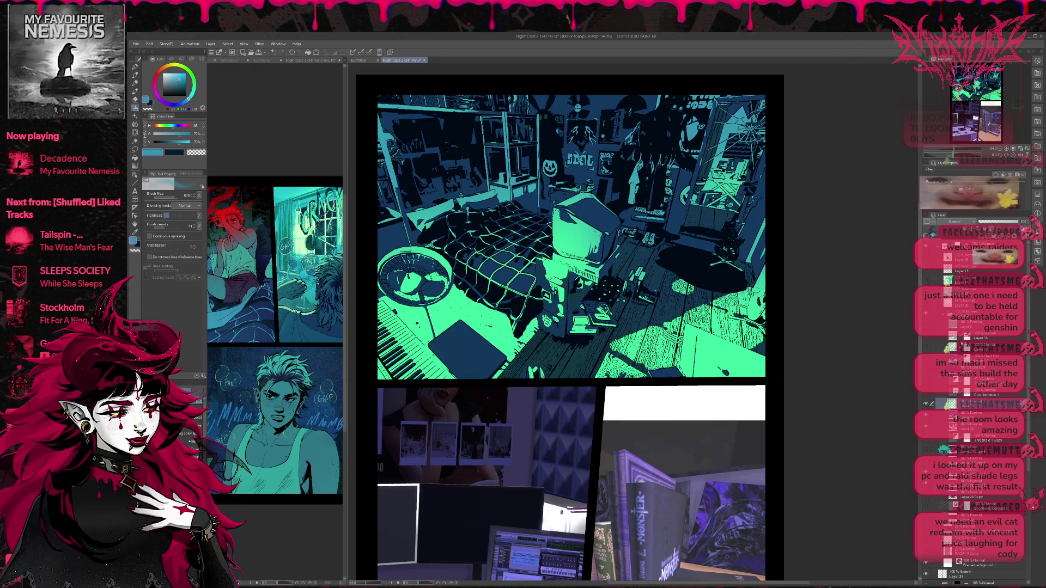
{"action": "left_click", "coordinate": [136, 67]}
{"action": "left_click", "coordinate": [562, 325], "text": "alt"}
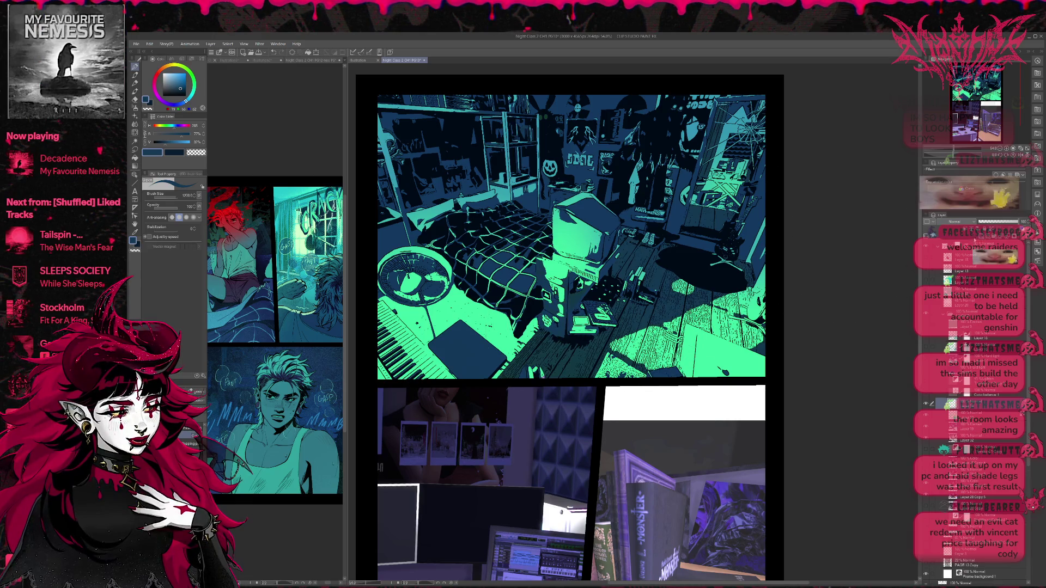
- Paint navy over the lit floor left of the bed and set the layer opacity to 80%
{"action": "mouse_move", "coordinate": [615, 332]}
{"action": "left_mouse_down"}
{"action": "mouse_move", "coordinate": [605, 321]}
{"action": "mouse_move", "coordinate": [610, 305]}
{"action": "mouse_move", "coordinate": [594, 326]}
{"action": "mouse_move", "coordinate": [585, 322]}
{"action": "mouse_move", "coordinate": [621, 294]}
{"action": "mouse_move", "coordinate": [654, 299]}
{"action": "mouse_move", "coordinate": [685, 286]}
{"action": "left_mouse_up"}
{"action": "key", "text": "bracketleft"}
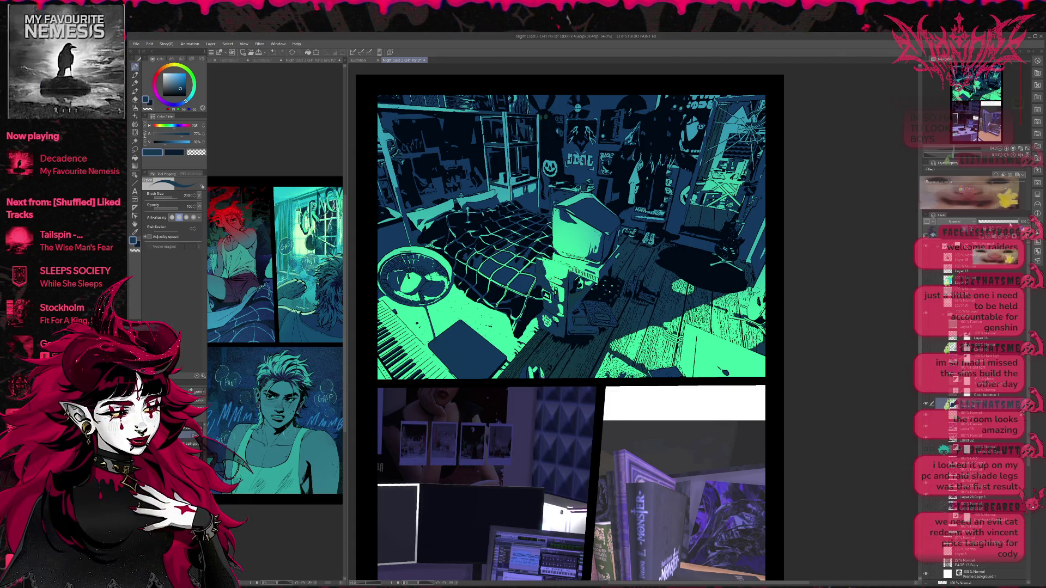
{"action": "left_click_drag", "start_coordinate": [1007, 223], "coordinate": [1013, 223]}
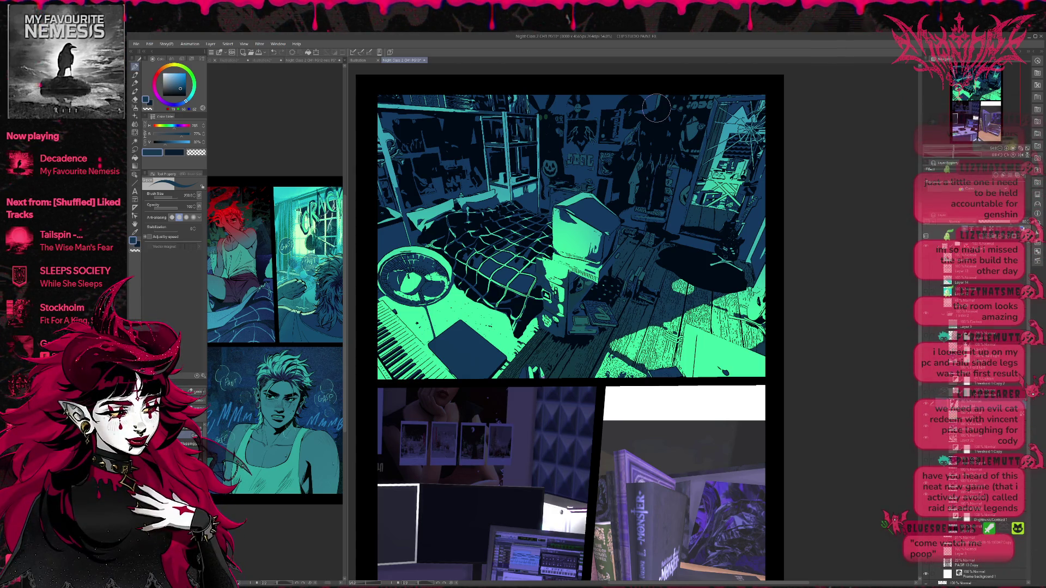
{"action": "left_click_drag", "start_coordinate": [656, 108], "coordinate": [691, 131]}
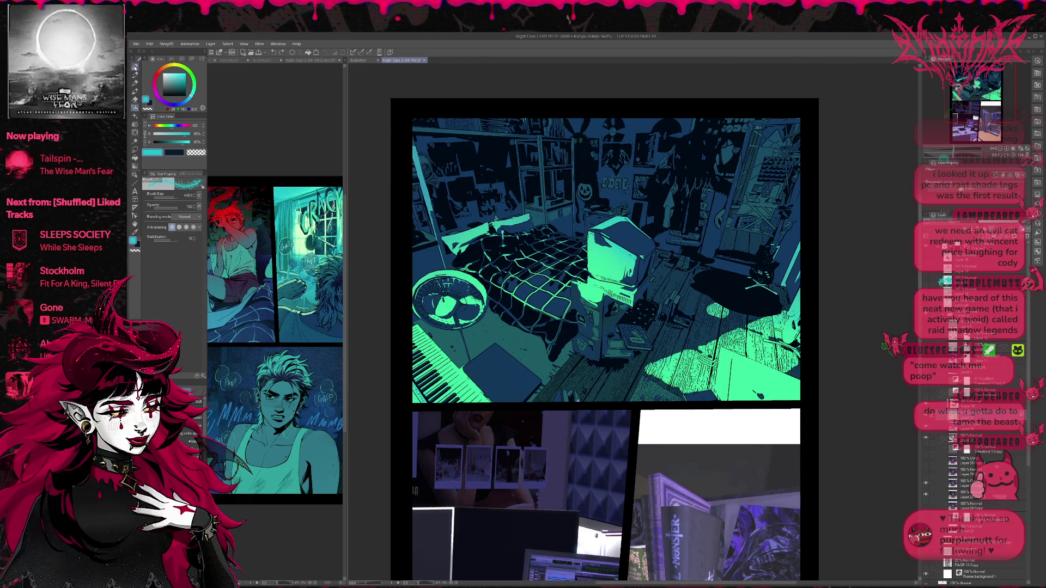
- Switch to the Kyle's Manga Basic 2 brush at size 250 and paint light teal over the CRT monitor
{"action": "key", "text": "e"}
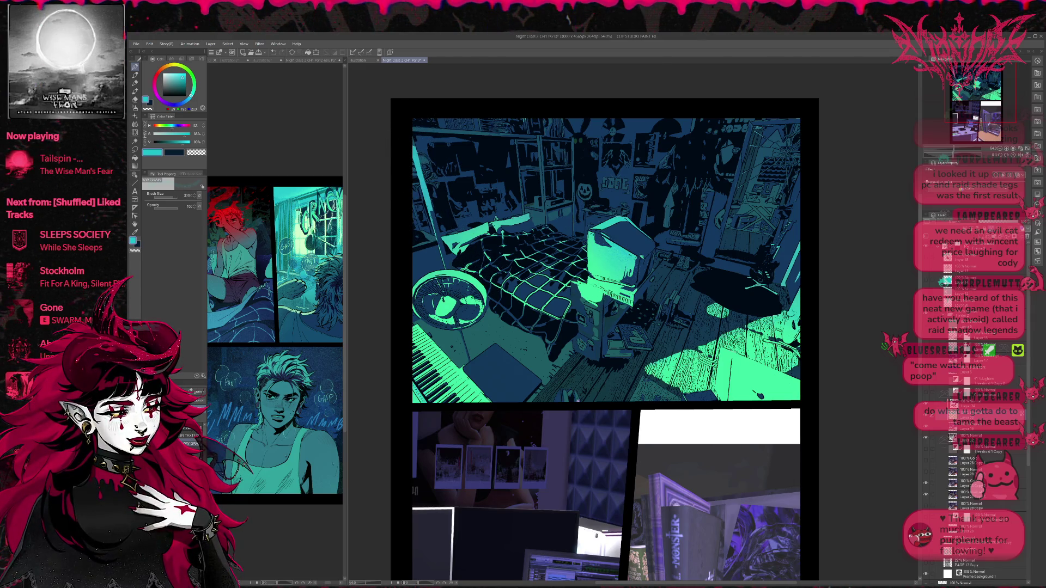
{"action": "key", "text": "b"}
{"action": "key", "text": "bracketleft"}
{"action": "mouse_move", "coordinate": [615, 239]}
{"action": "left_mouse_down"}
{"action": "mouse_move", "coordinate": [643, 251]}
{"action": "mouse_move", "coordinate": [615, 207]}
{"action": "mouse_move", "coordinate": [632, 245]}
{"action": "mouse_move", "coordinate": [617, 242]}
{"action": "mouse_move", "coordinate": [642, 272]}
{"action": "mouse_move", "coordinate": [610, 215]}
{"action": "mouse_move", "coordinate": [640, 289]}
{"action": "mouse_move", "coordinate": [675, 215]}
{"action": "left_mouse_up"}
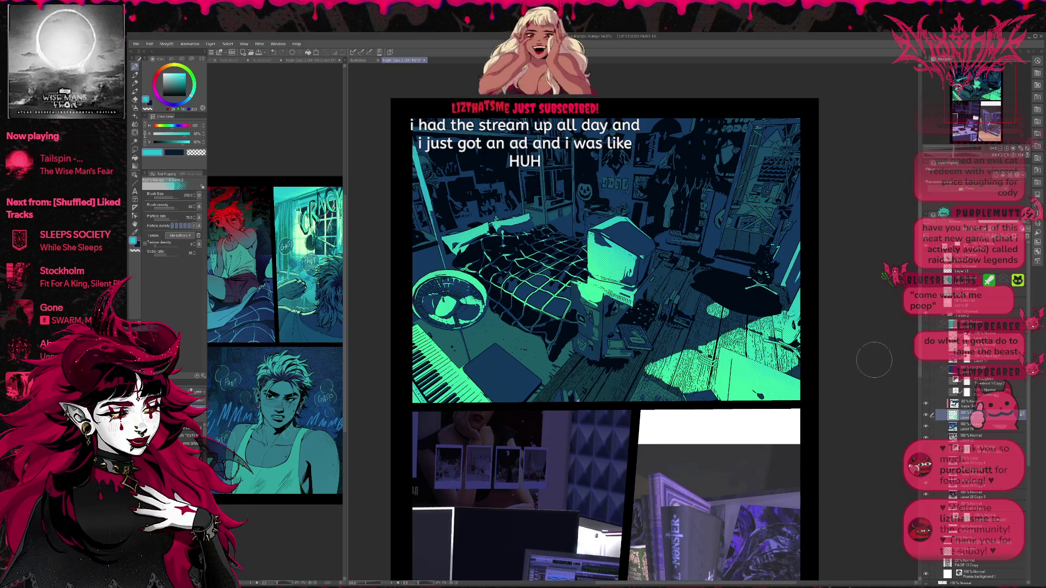
- Toggle the lighting and toned-shading layers on and off to compare the panel's green lighting
{"action": "left_click", "coordinate": [925, 416]}
{"action": "left_click", "coordinate": [925, 416]}
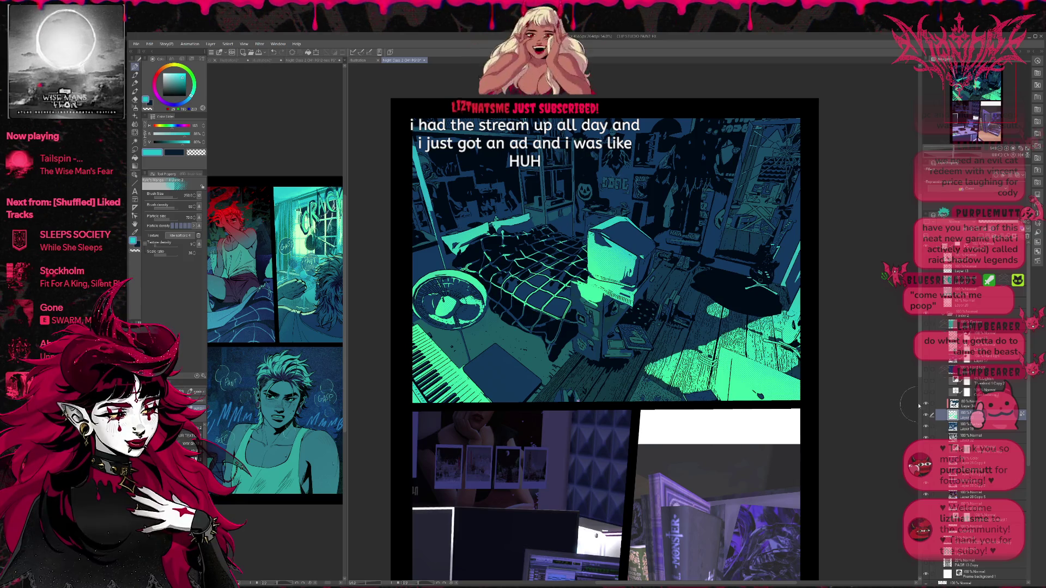
{"action": "left_click", "coordinate": [926, 393]}
{"action": "left_click", "coordinate": [926, 395]}
{"action": "left_click", "coordinate": [925, 394]}
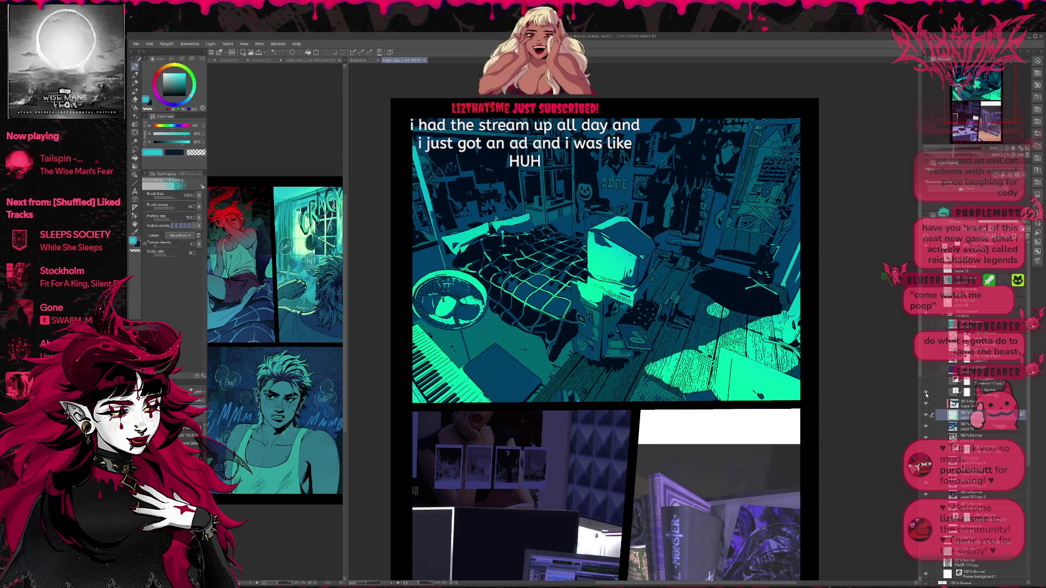
{"action": "left_click", "coordinate": [926, 394]}
{"action": "left_click", "coordinate": [926, 395]}
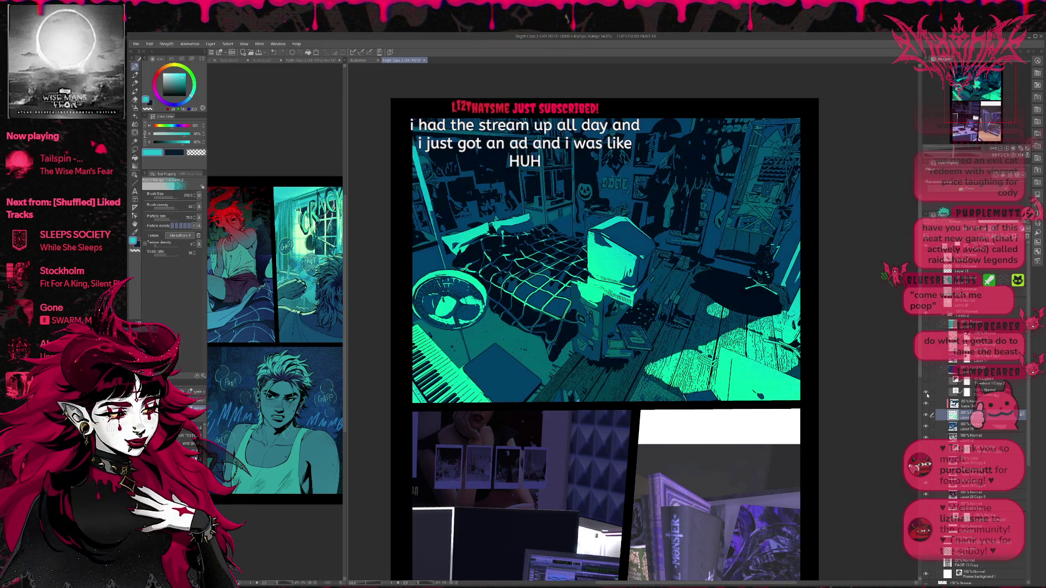
{"action": "left_click", "coordinate": [926, 394]}
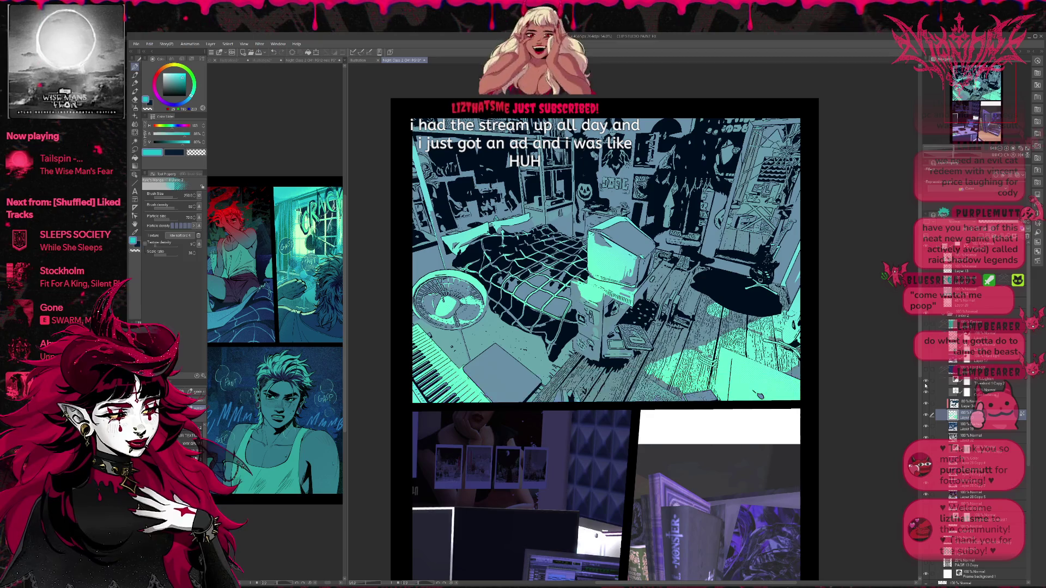
{"action": "left_click", "coordinate": [926, 394]}
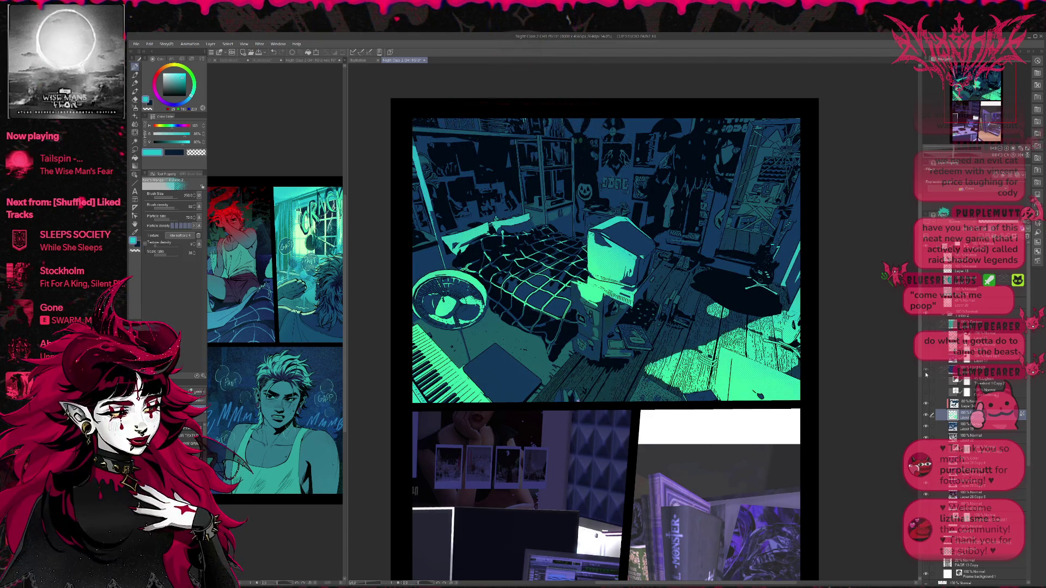
{"action": "left_click", "coordinate": [925, 374]}
{"action": "left_click", "coordinate": [926, 360]}
{"action": "left_click", "coordinate": [926, 361]}
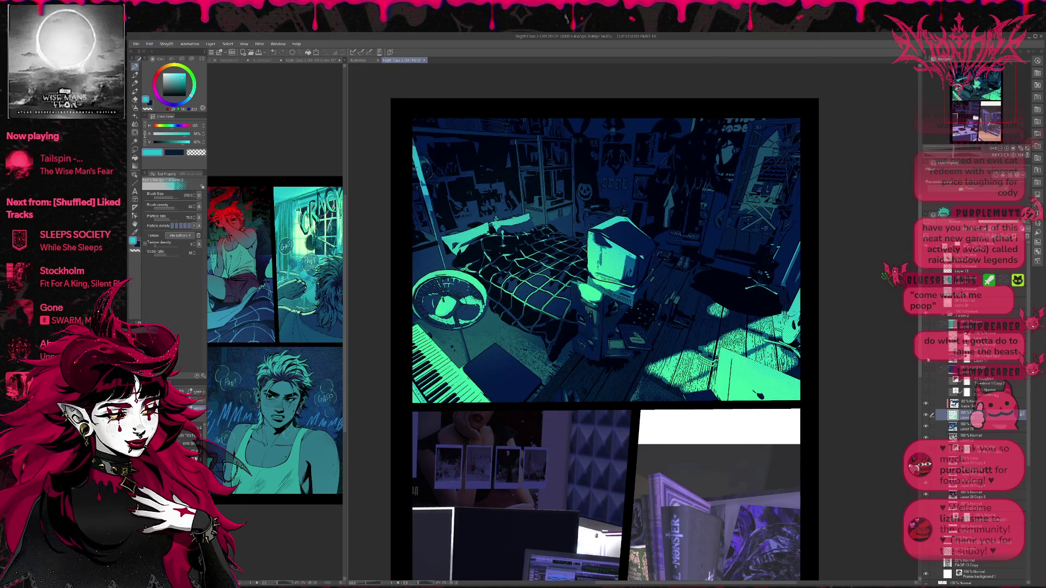
{"action": "left_click", "coordinate": [926, 361]}
{"action": "left_click", "coordinate": [926, 360]}
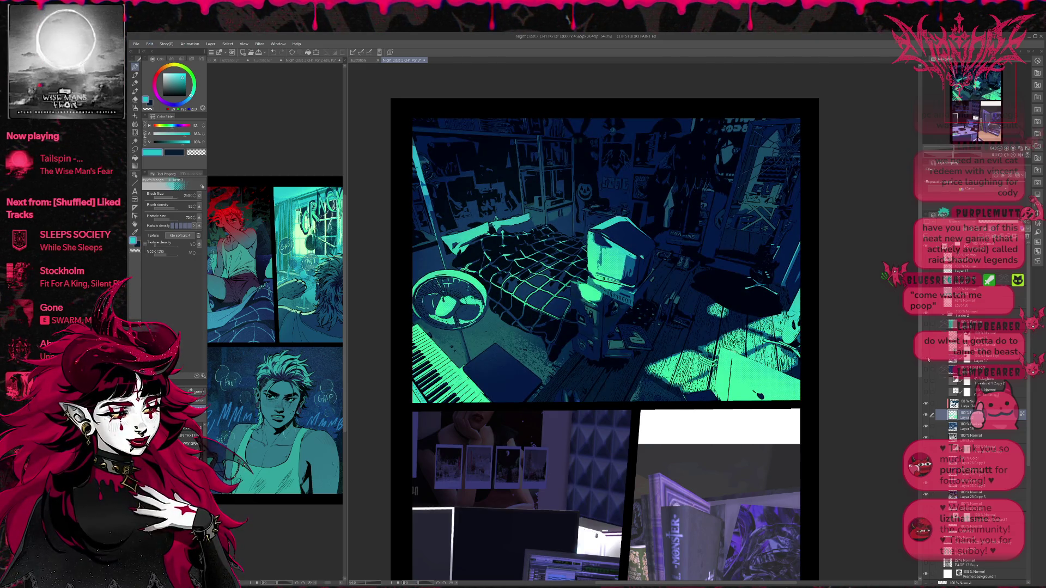
{"action": "left_click", "coordinate": [926, 359]}
{"action": "left_click", "coordinate": [926, 349]}
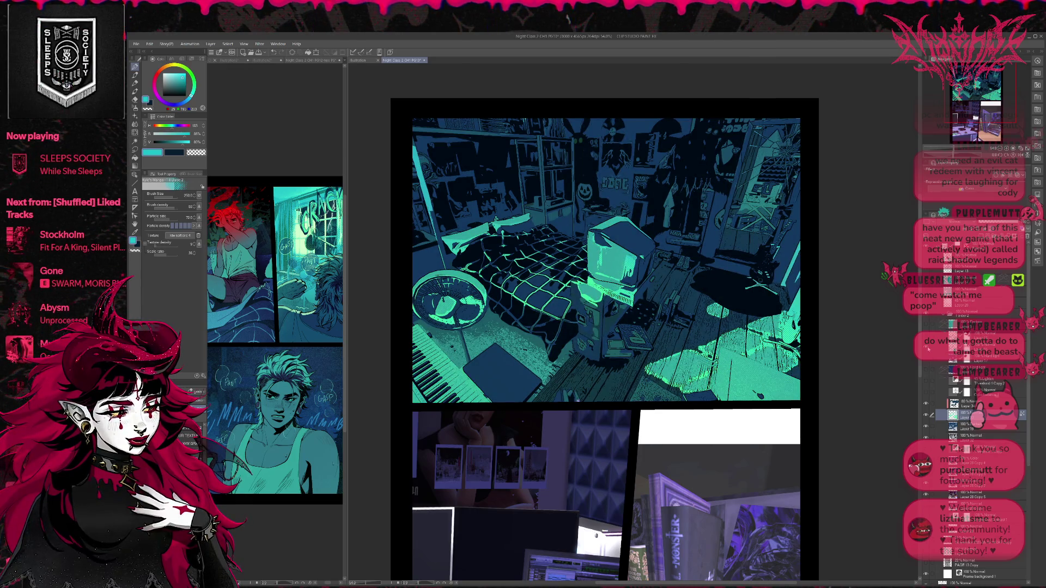
{"action": "left_click", "coordinate": [927, 343]}
{"action": "left_click", "coordinate": [927, 336]}
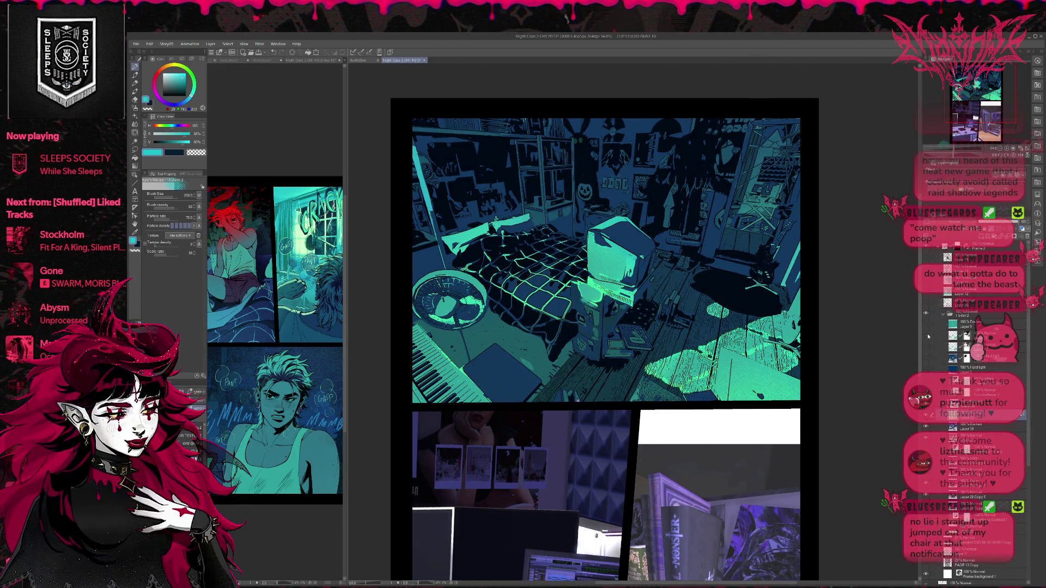
{"action": "left_click", "coordinate": [928, 335]}
{"action": "left_click", "coordinate": [926, 324]}
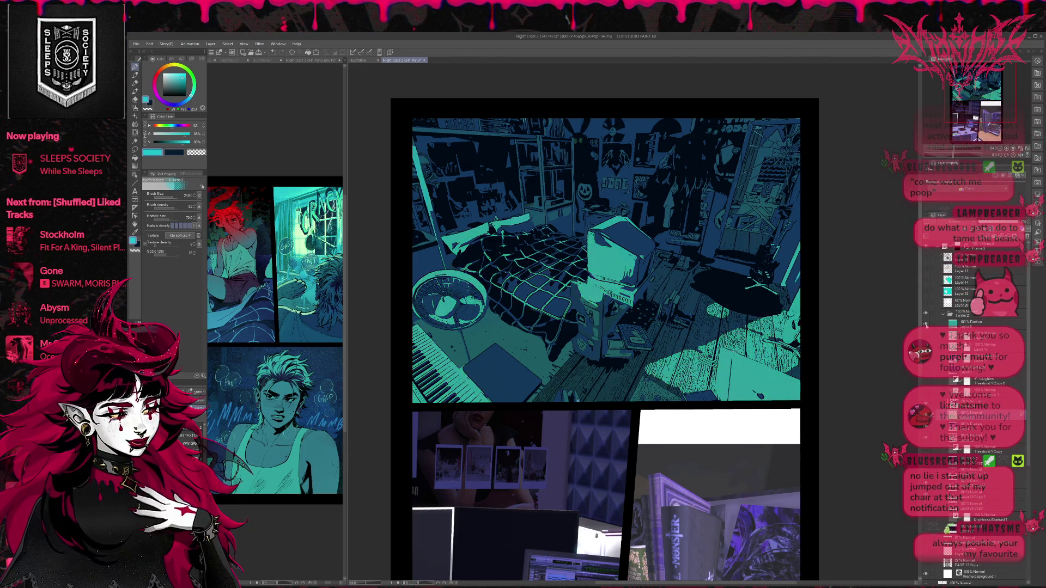
{"action": "left_click", "coordinate": [926, 325]}
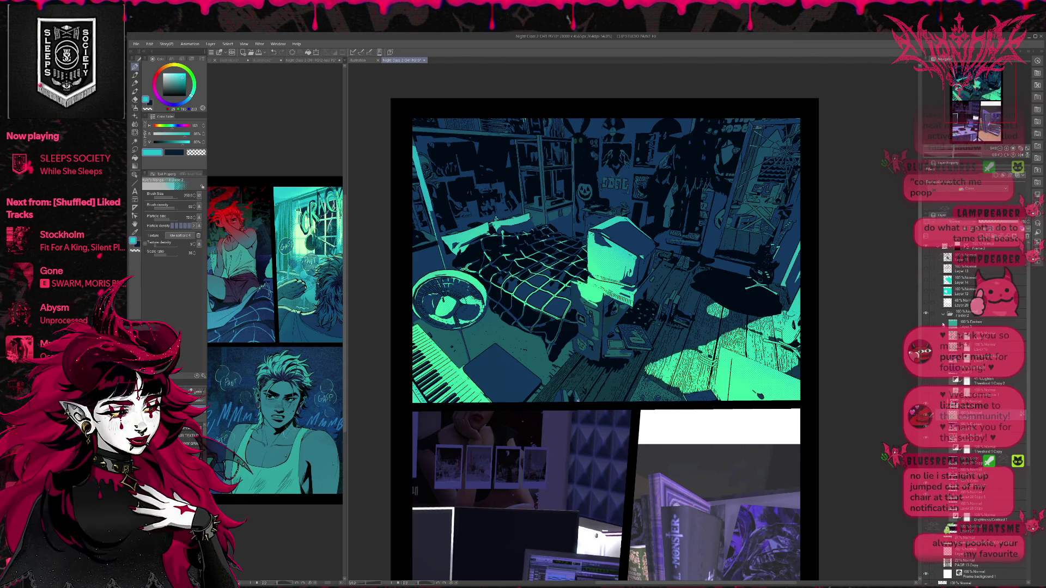
- Darken the bed and desk areas and reveal the figure sitting up in bed
{"action": "left_click", "coordinate": [928, 270]}
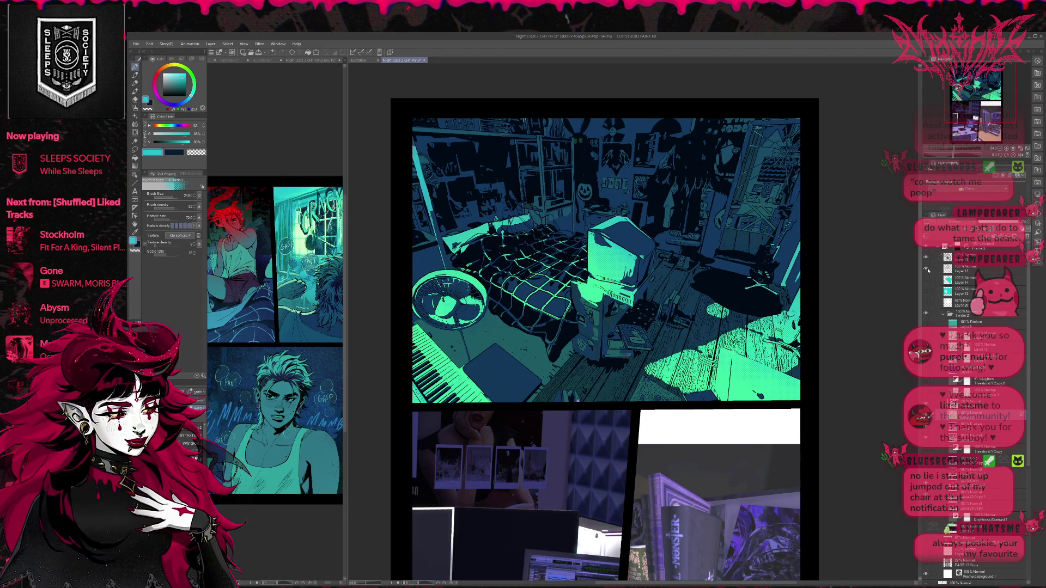
{"action": "left_click", "coordinate": [927, 281]}
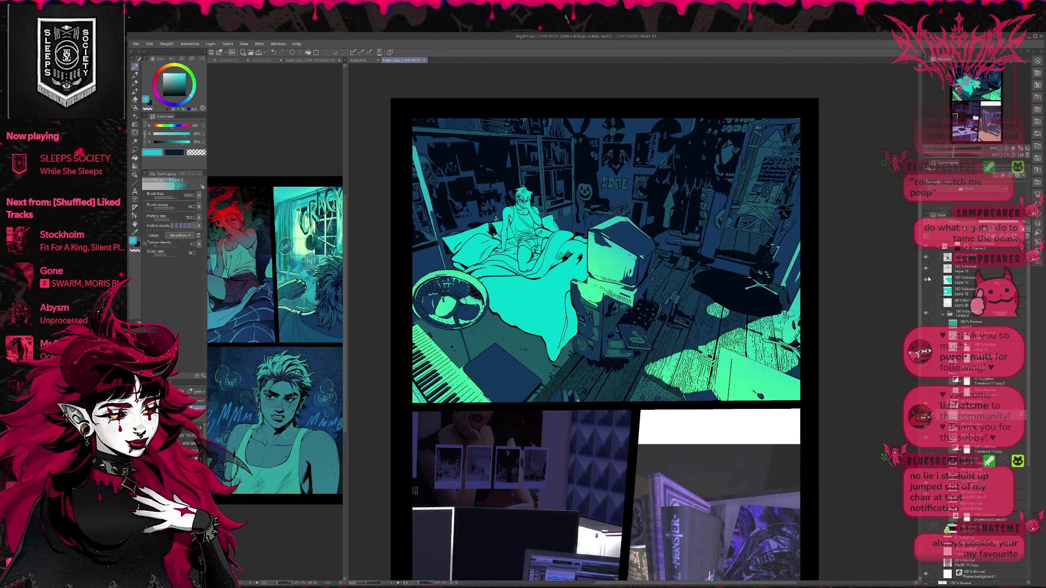
{"action": "left_click", "coordinate": [995, 153]}
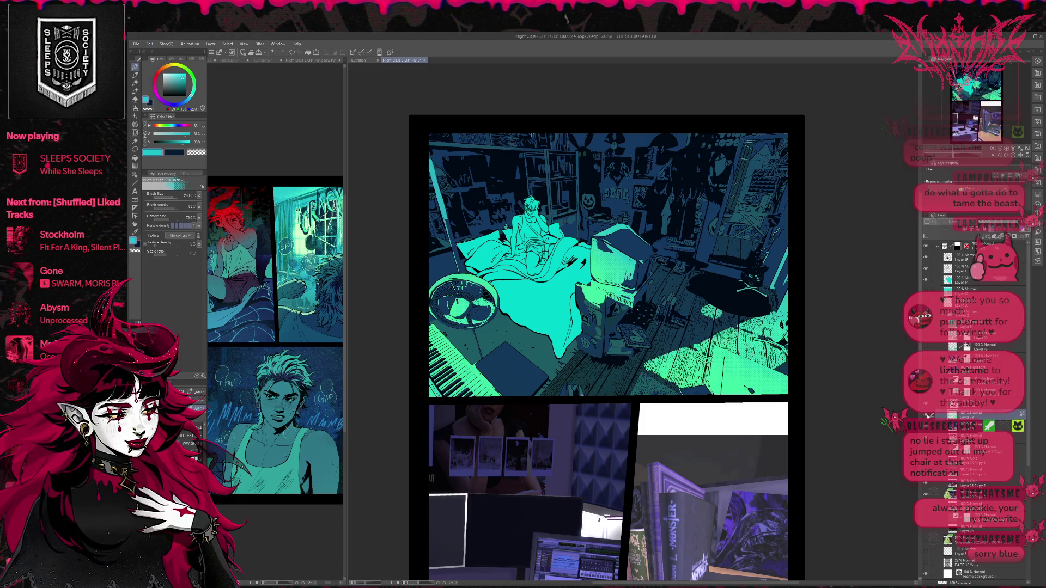
- Compare a few layers again, then raise the shadow layer's opacity to darken the doorway and upper right
{"action": "left_click", "coordinate": [927, 415]}
{"action": "left_click", "coordinate": [927, 415]}
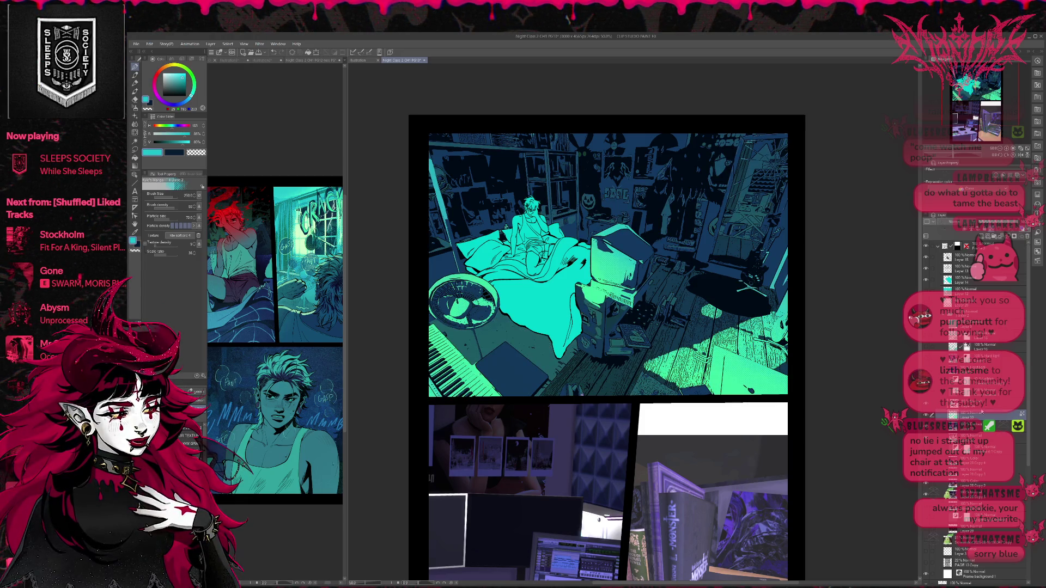
{"action": "left_click", "coordinate": [927, 406]}
{"action": "left_click", "coordinate": [927, 405]}
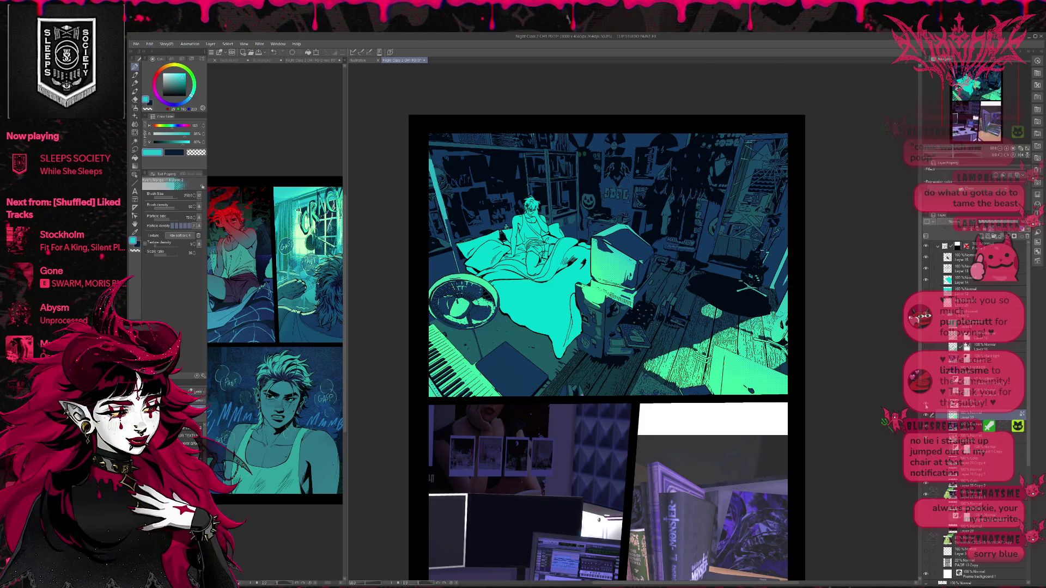
{"action": "left_click", "coordinate": [926, 405]}
{"action": "left_click", "coordinate": [926, 406]}
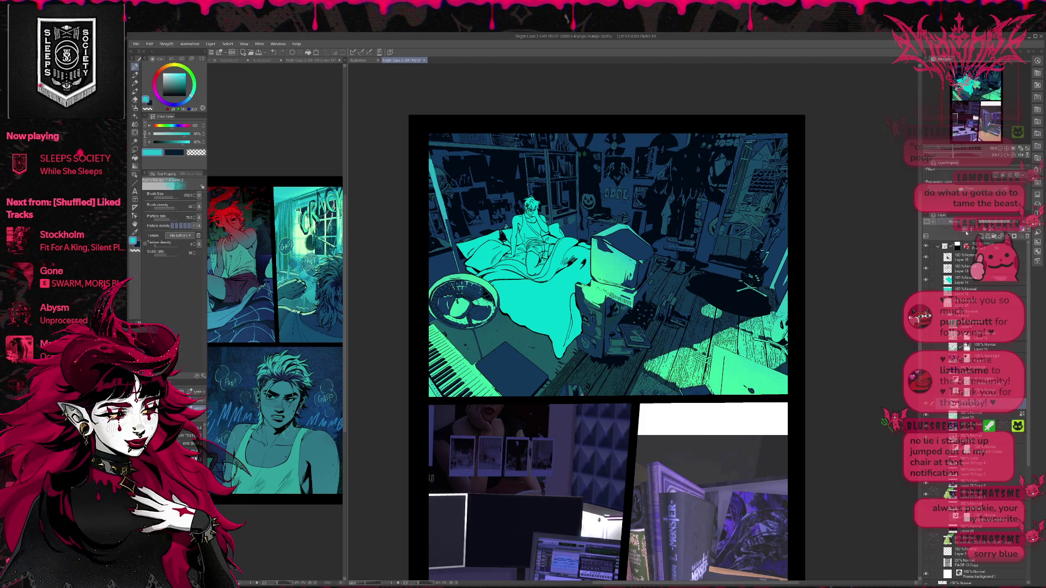
{"action": "left_click", "coordinate": [950, 242]}
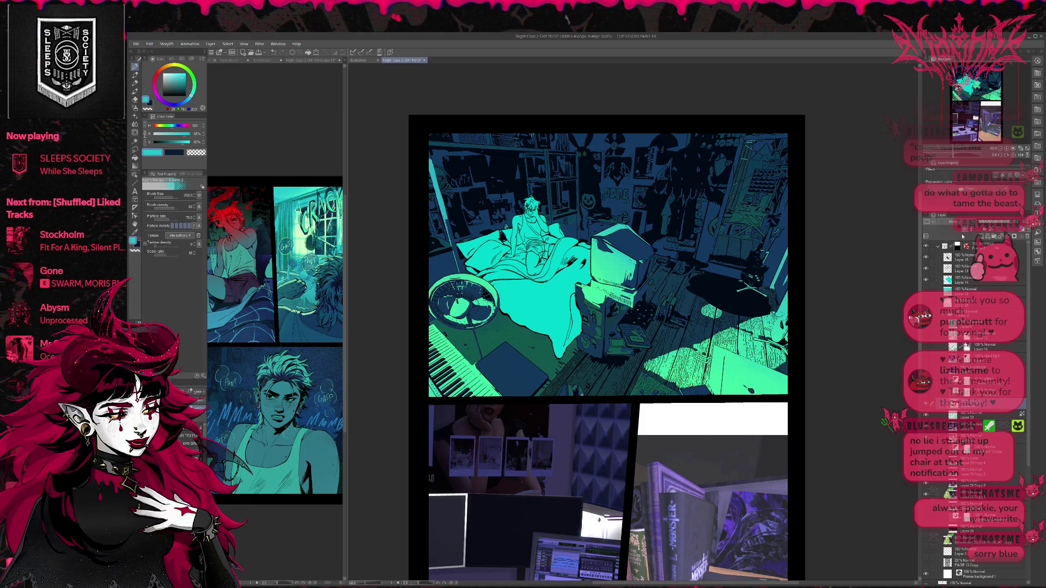
{"action": "mouse_move", "coordinate": [1011, 223]}
{"action": "left_mouse_down"}
{"action": "mouse_move", "coordinate": [1026, 223]}
{"action": "mouse_move", "coordinate": [1007, 224]}
{"action": "left_mouse_up"}
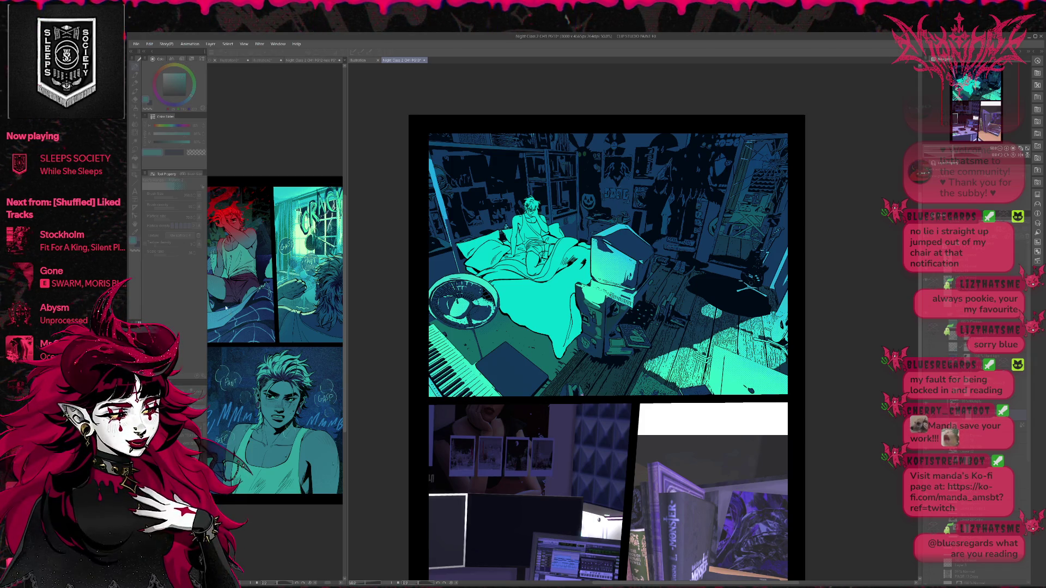
{"action": "key", "text": "Return"}
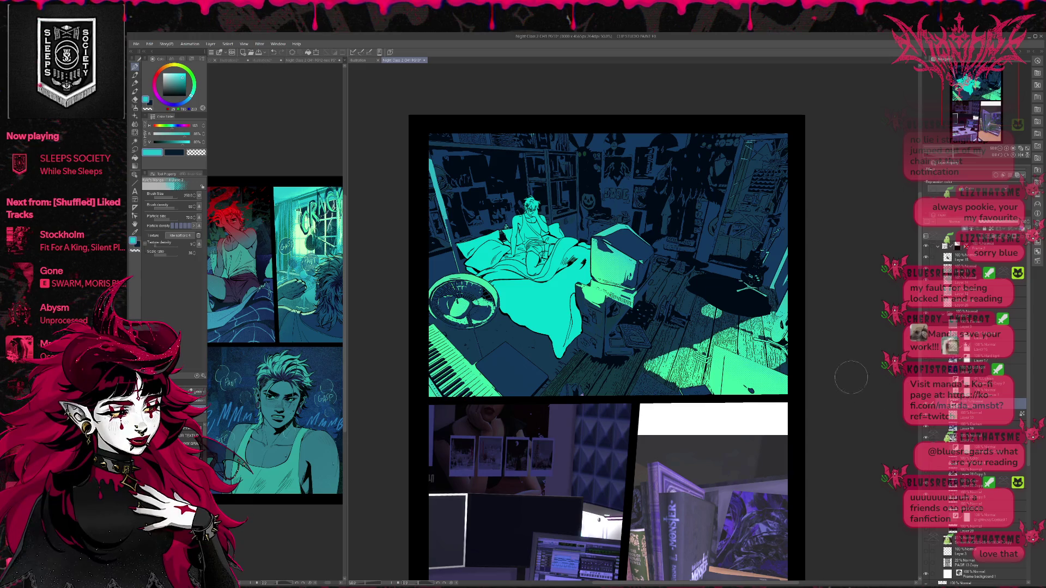
{"action": "left_click", "coordinate": [621, 209], "text": "alt"}
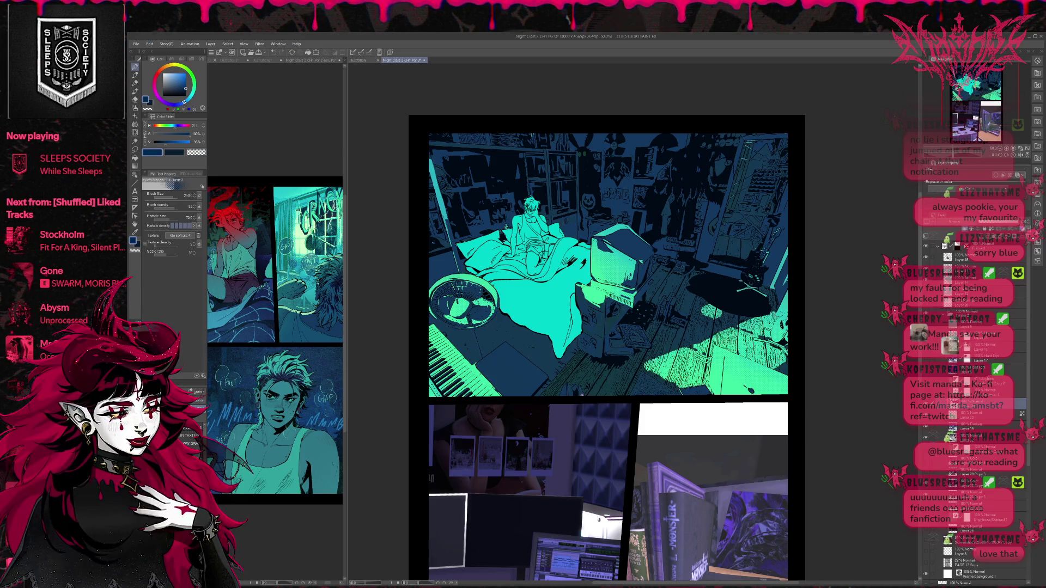
- Ready a much larger Pen, test and undo a dark stroke, and sample a blue from the panel
{"action": "key", "text": "p"}
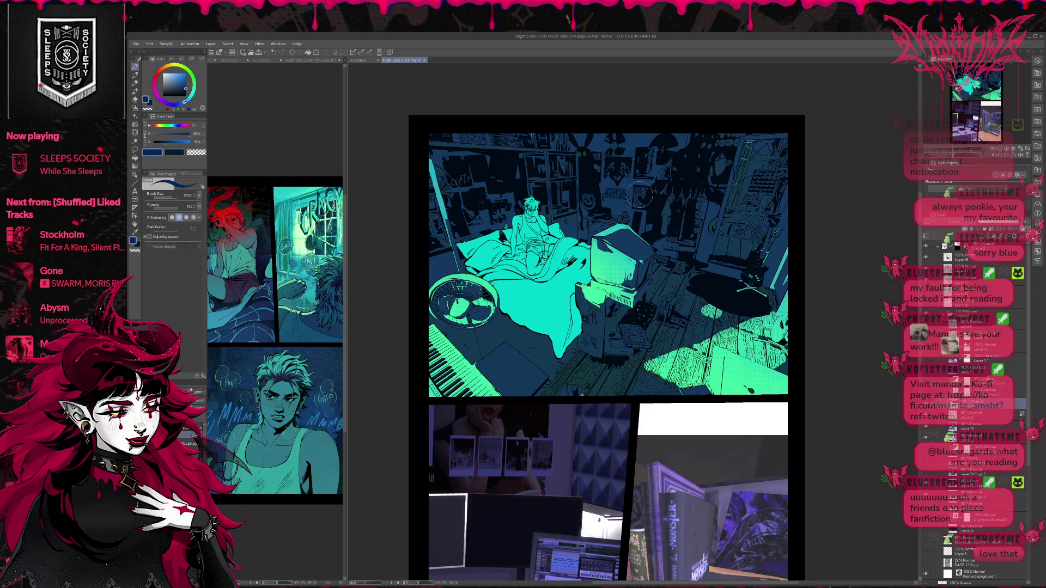
{"action": "key", "text": "bracketright"}
{"action": "key", "text": "bracketright"}
{"action": "key", "text": "bracketright"}
{"action": "left_click_drag", "start_coordinate": [588, 256], "coordinate": [580, 285]}
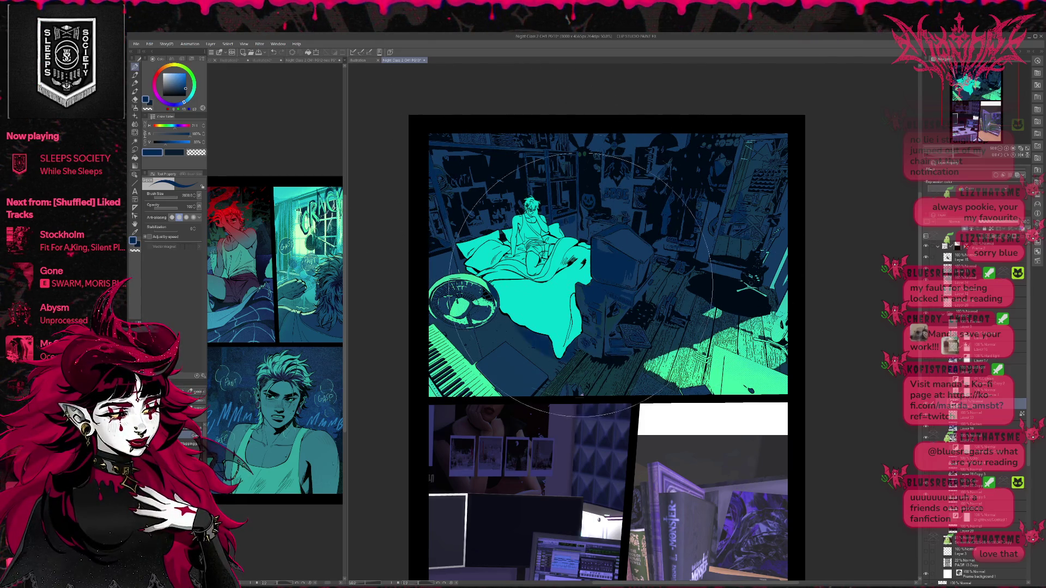
{"action": "key", "text": "ctrl+z"}
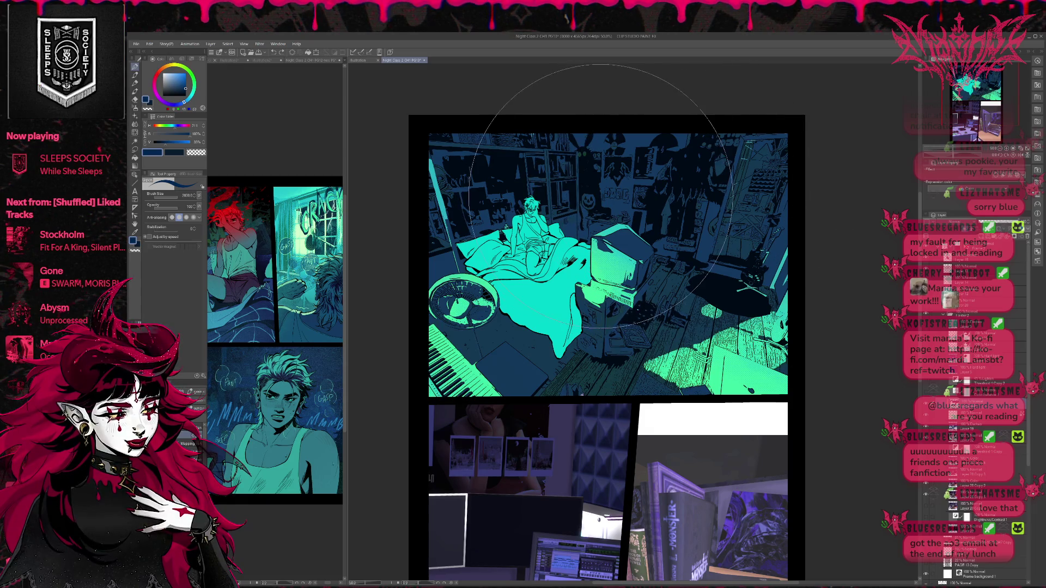
{"action": "left_click", "coordinate": [613, 198], "text": "alt"}
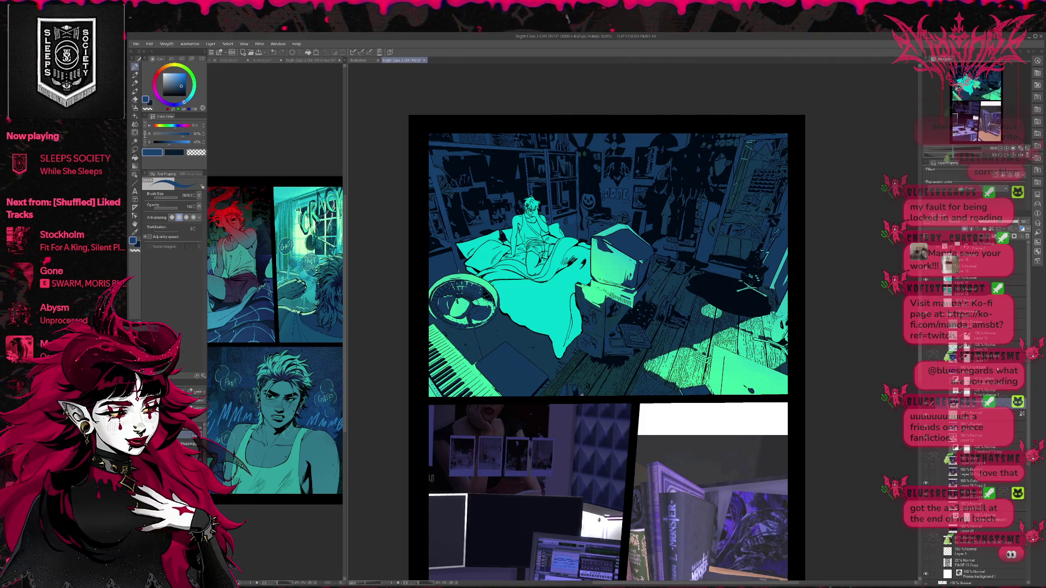
{"action": "key", "text": "ctrl+z"}
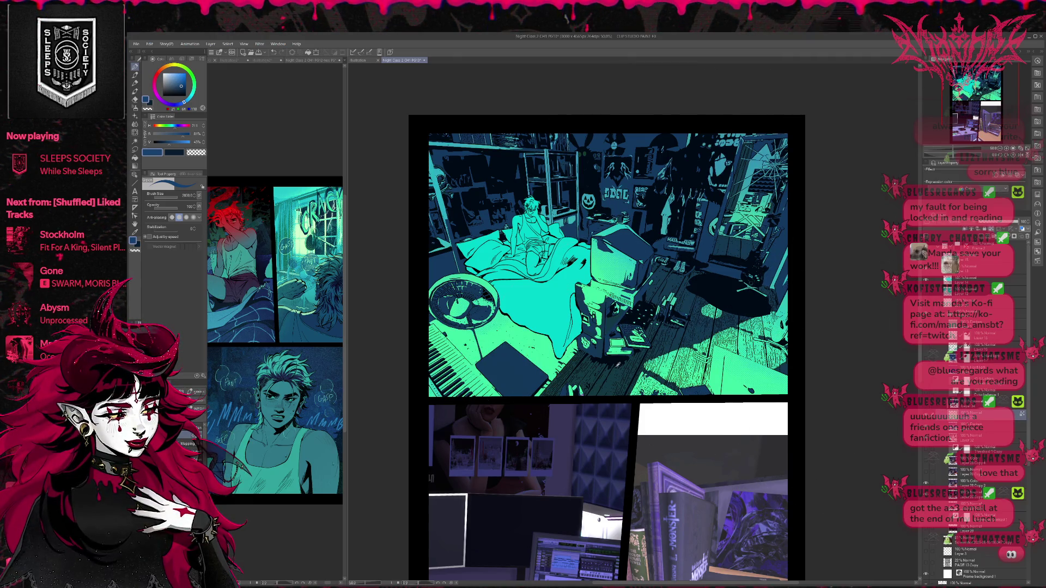
- Test bright green strokes across the panel and shelf with a smaller brush, undoing both
{"action": "mouse_move", "coordinate": [523, 354]}
{"action": "left_mouse_down"}
{"action": "mouse_move", "coordinate": [561, 337]}
{"action": "mouse_move", "coordinate": [545, 207]}
{"action": "mouse_move", "coordinate": [719, 272]}
{"action": "mouse_move", "coordinate": [659, 336]}
{"action": "left_mouse_up"}
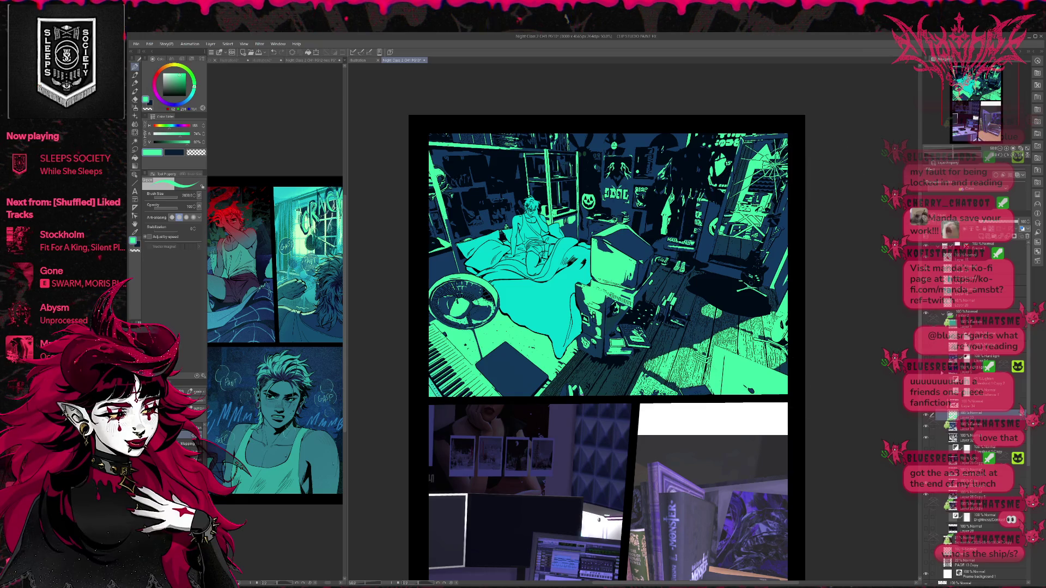
{"action": "key", "text": "ctrl+z"}
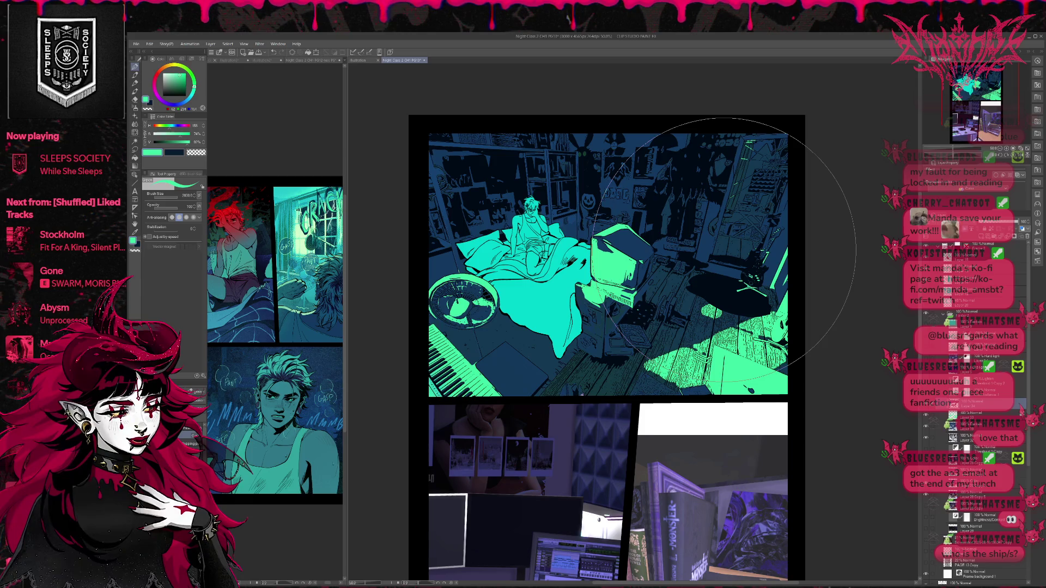
{"action": "key", "text": "bracketleft"}
{"action": "key", "text": "bracketleft"}
{"action": "key", "text": "bracketleft"}
{"action": "left_click_drag", "start_coordinate": [688, 265], "coordinate": [678, 243]}
{"action": "key", "text": "ctrl+z"}
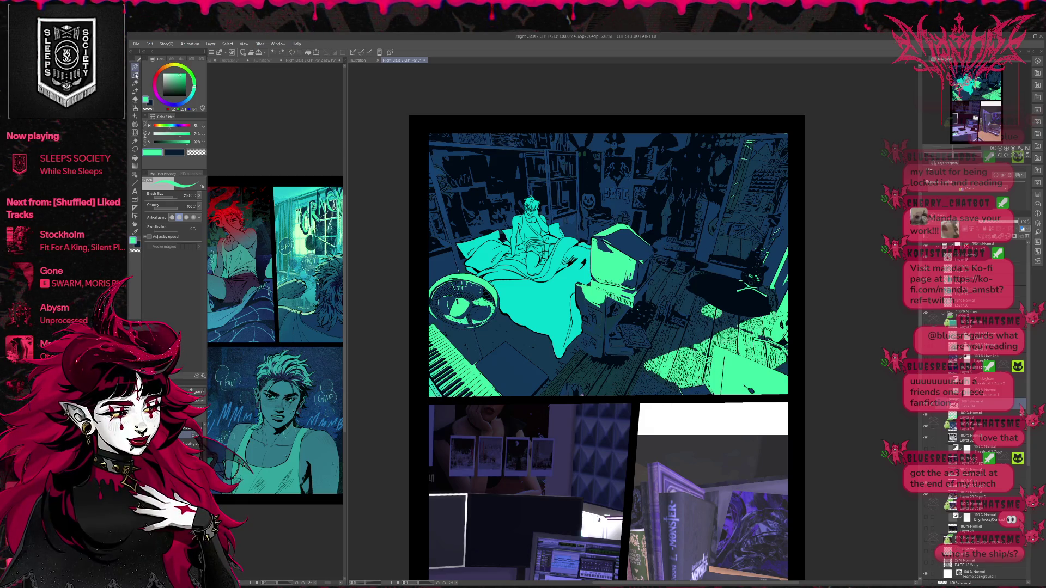
- Pick dark blue and darken the computer tower with it
{"action": "left_click", "coordinate": [620, 192], "text": "alt"}
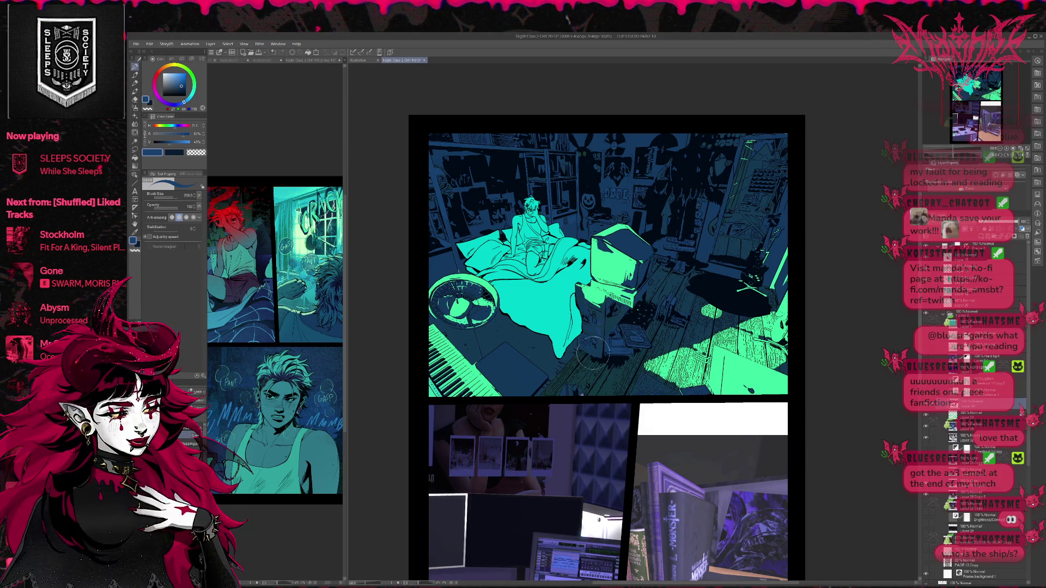
{"action": "left_click_drag", "start_coordinate": [590, 295], "coordinate": [585, 295]}
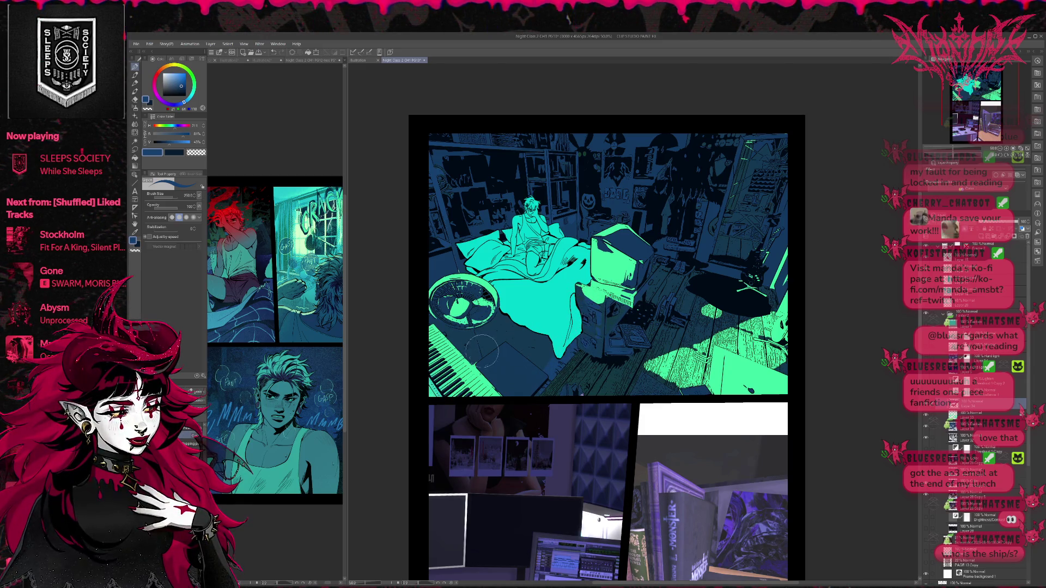
{"action": "key", "text": "g"}
{"action": "key", "text": "g"}
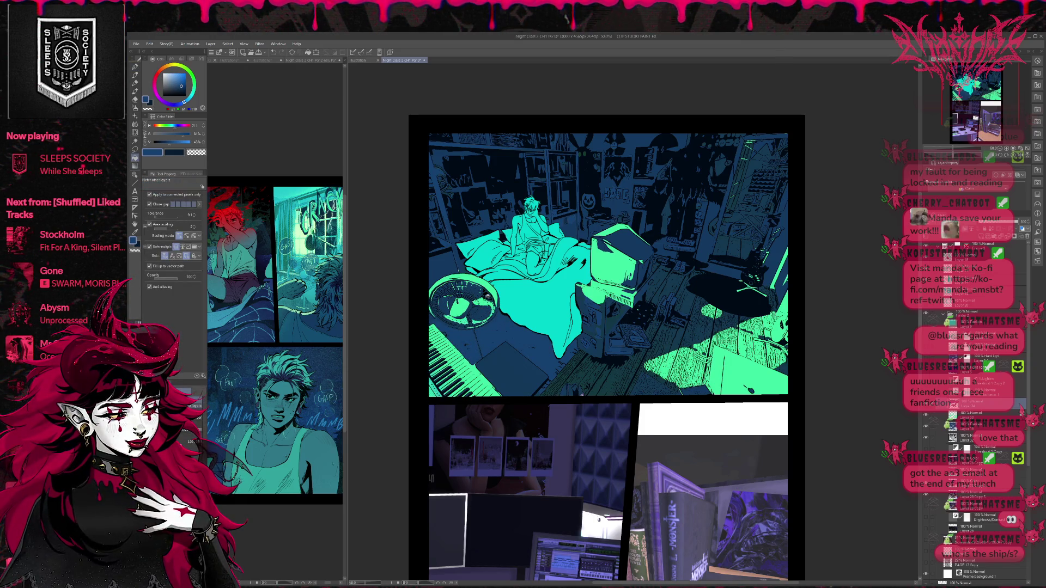
- Return to the pen and draw a thin bright green line along the right-side doorway
{"action": "key", "text": "p"}
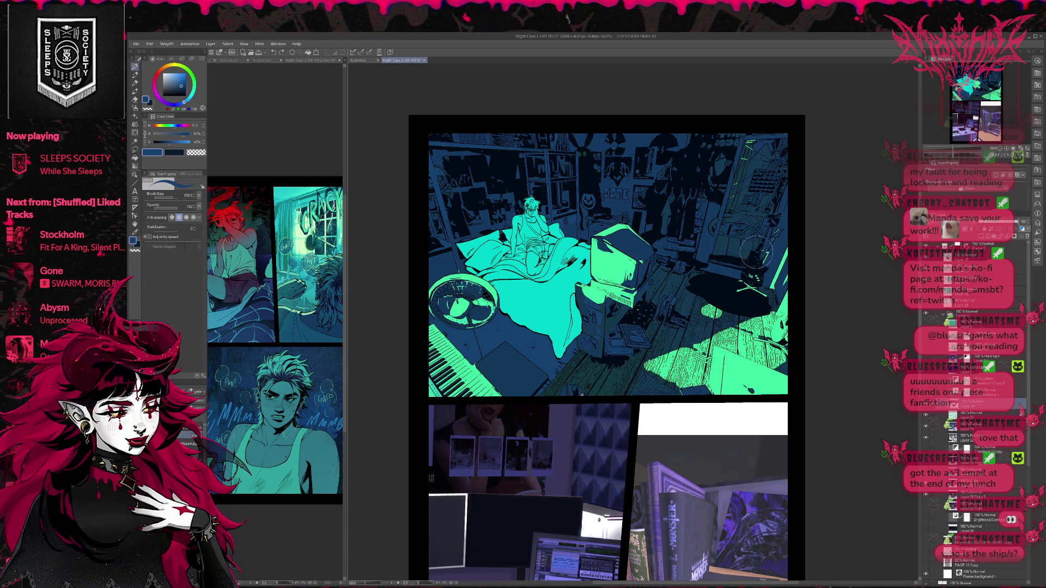
{"action": "mouse_move", "coordinate": [779, 257]}
{"action": "left_mouse_down"}
{"action": "mouse_move", "coordinate": [733, 325]}
{"action": "mouse_move", "coordinate": [760, 291]}
{"action": "mouse_move", "coordinate": [756, 316]}
{"action": "mouse_move", "coordinate": [710, 326]}
{"action": "mouse_move", "coordinate": [729, 344]}
{"action": "mouse_move", "coordinate": [711, 321]}
{"action": "mouse_move", "coordinate": [684, 357]}
{"action": "mouse_move", "coordinate": [705, 325]}
{"action": "left_mouse_up"}
{"action": "left_click_drag", "start_coordinate": [719, 247], "coordinate": [715, 256]}
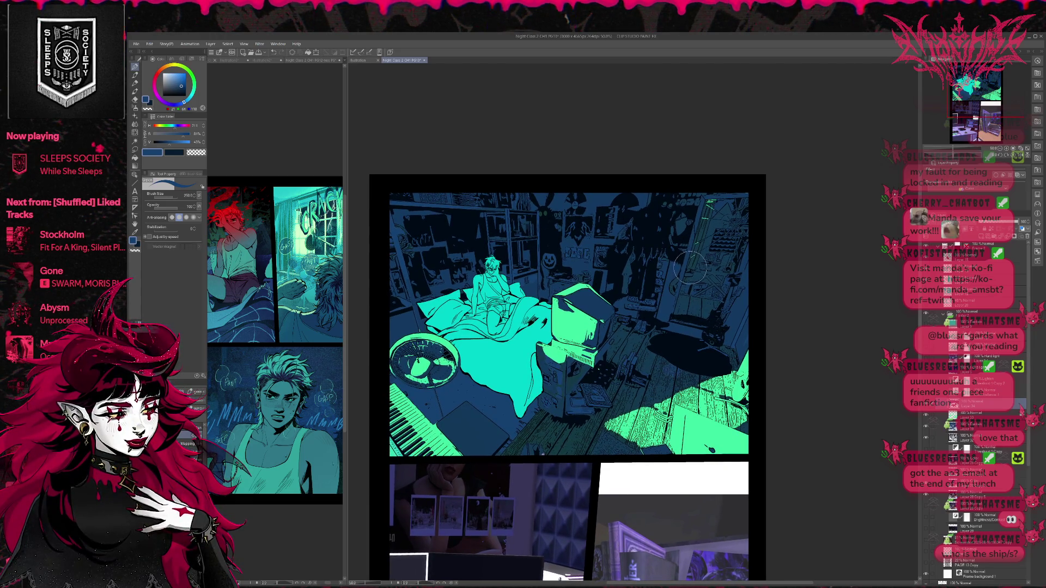
{"action": "mouse_move", "coordinate": [720, 198]}
{"action": "left_mouse_down"}
{"action": "mouse_move", "coordinate": [741, 213]}
{"action": "mouse_move", "coordinate": [702, 281]}
{"action": "mouse_move", "coordinate": [750, 208]}
{"action": "mouse_move", "coordinate": [721, 210]}
{"action": "mouse_move", "coordinate": [690, 271]}
{"action": "left_mouse_up"}
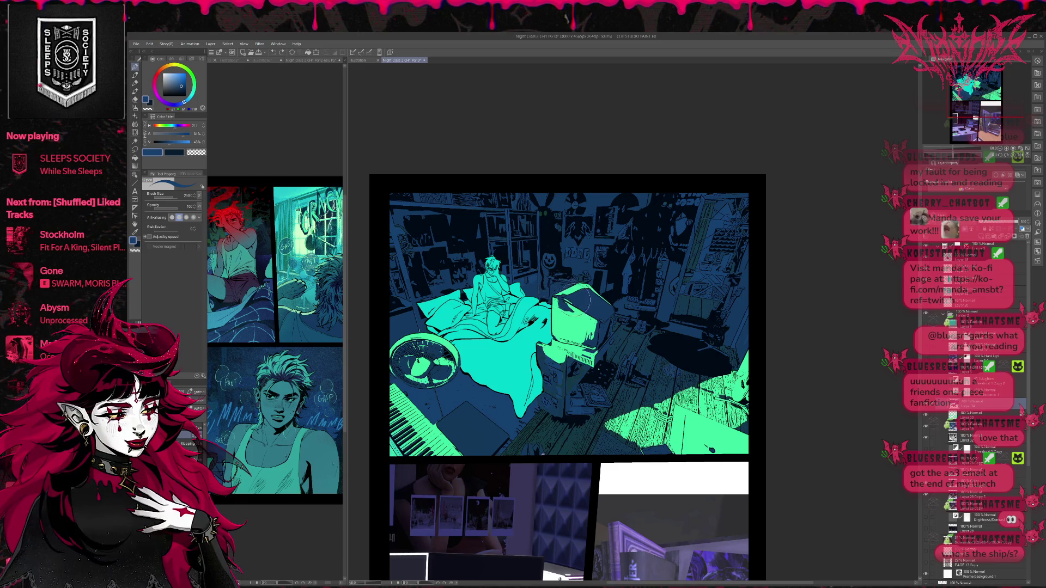
{"action": "left_click_drag", "start_coordinate": [602, 312], "coordinate": [612, 315]}
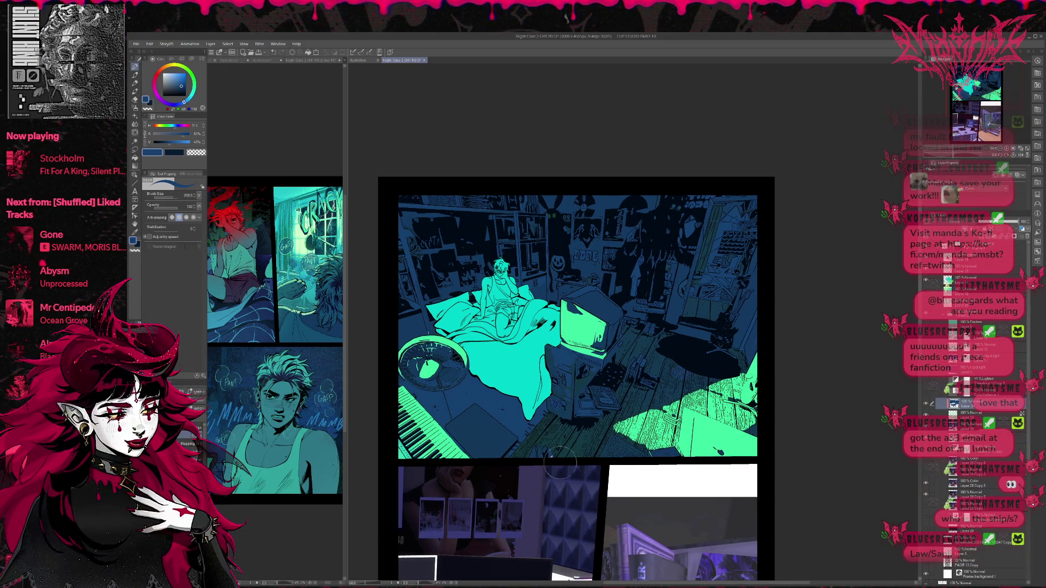
{"action": "left_click", "coordinate": [926, 426]}
{"action": "left_click", "coordinate": [925, 426]}
{"action": "left_click", "coordinate": [973, 426]}
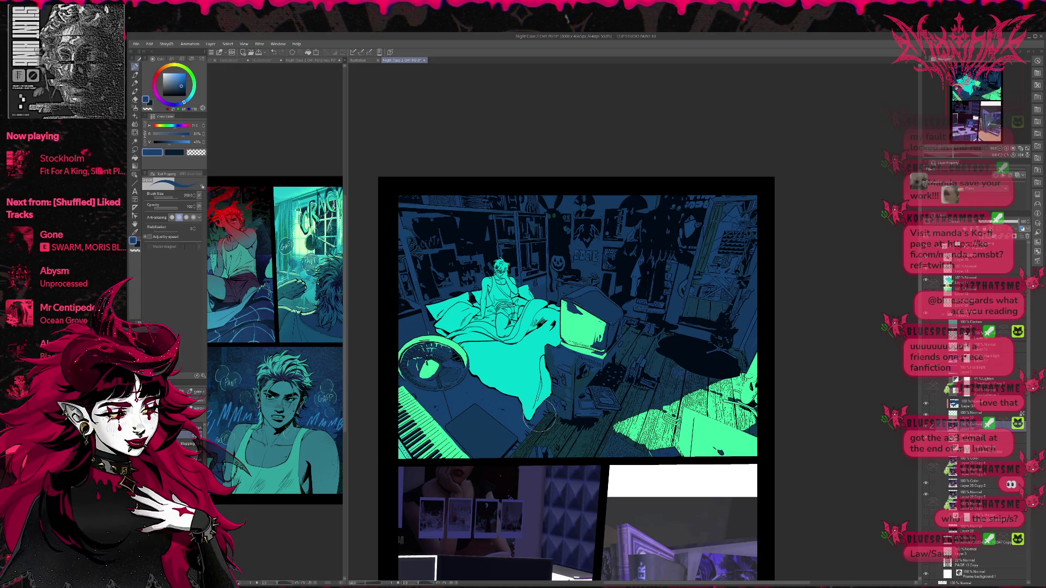
{"action": "left_click", "coordinate": [925, 426]}
{"action": "left_click", "coordinate": [926, 426]}
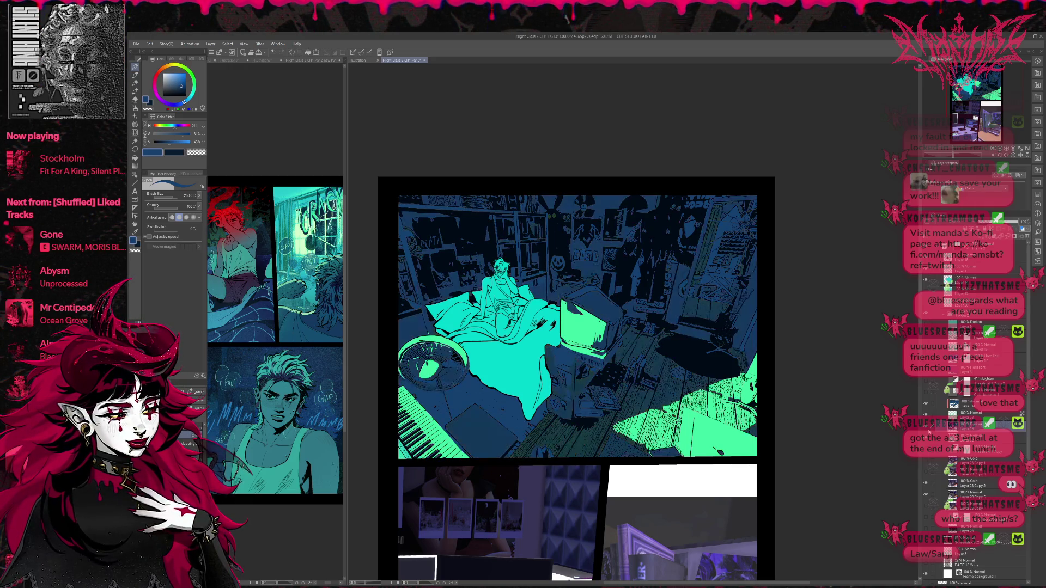
{"action": "left_click", "coordinate": [925, 414]}
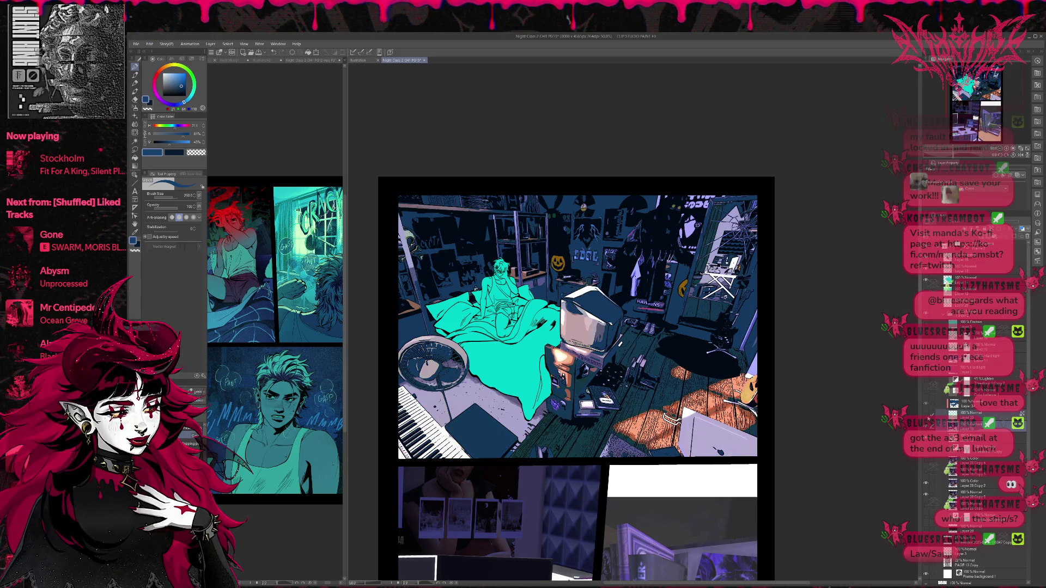
{"action": "left_click", "coordinate": [925, 413]}
{"action": "left_click", "coordinate": [680, 373], "text": "alt"}
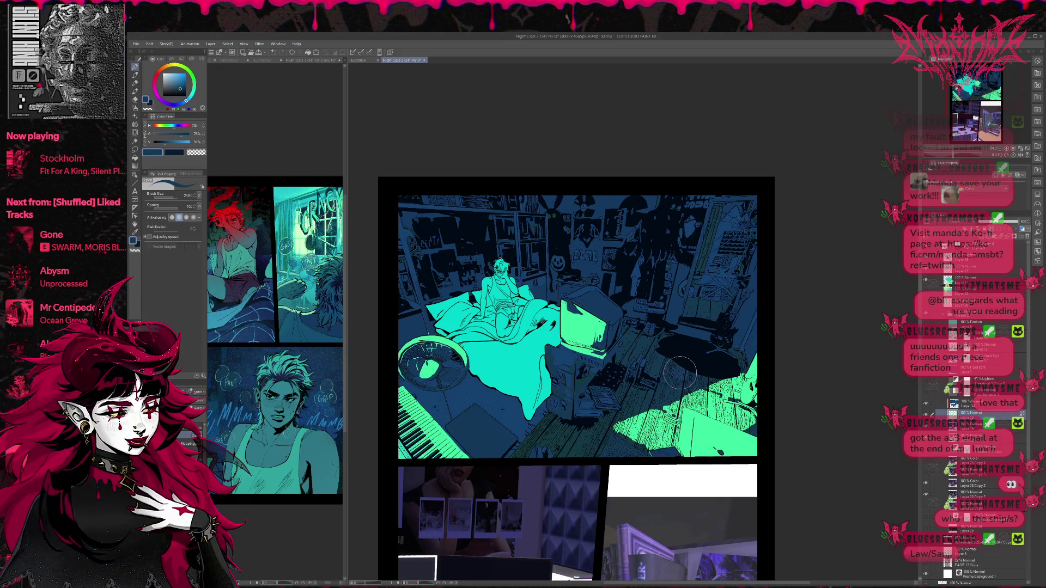
{"action": "left_click", "coordinate": [958, 404]}
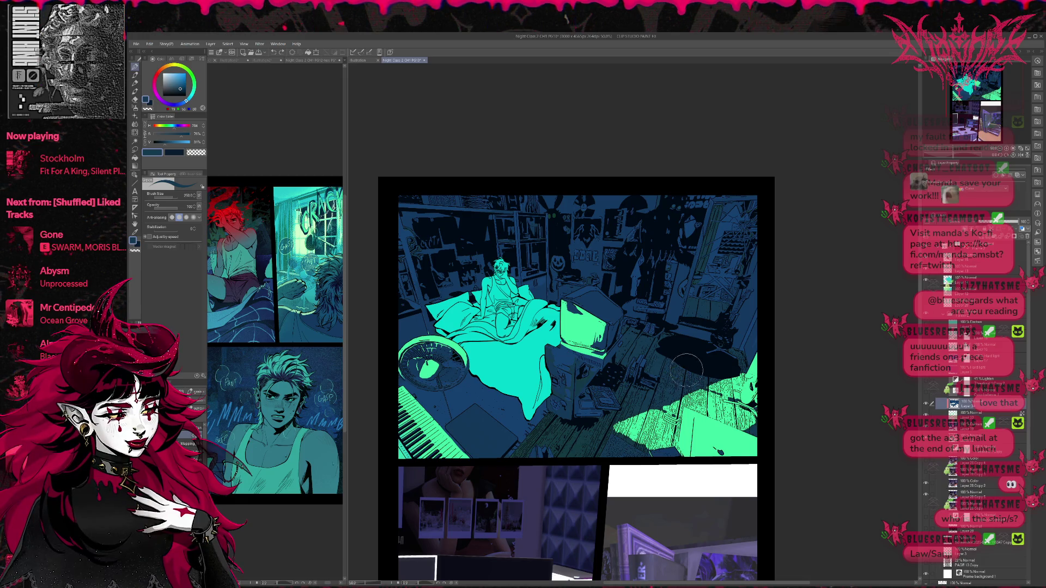
{"action": "left_click", "coordinate": [680, 391], "text": "alt"}
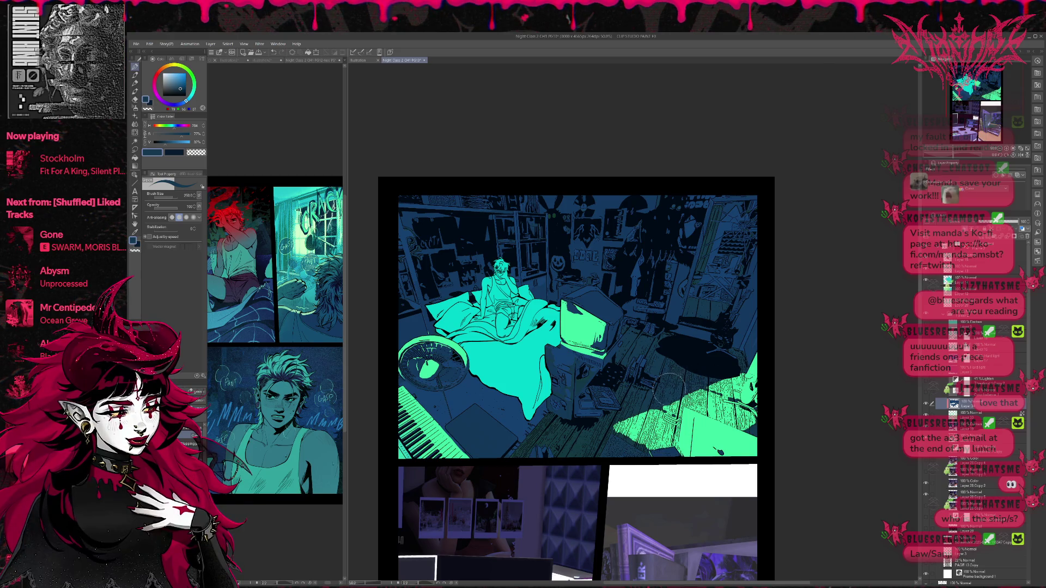
{"action": "scroll", "coordinate": [731, 361], "scroll_direction": "up", "scroll_amount": 1}
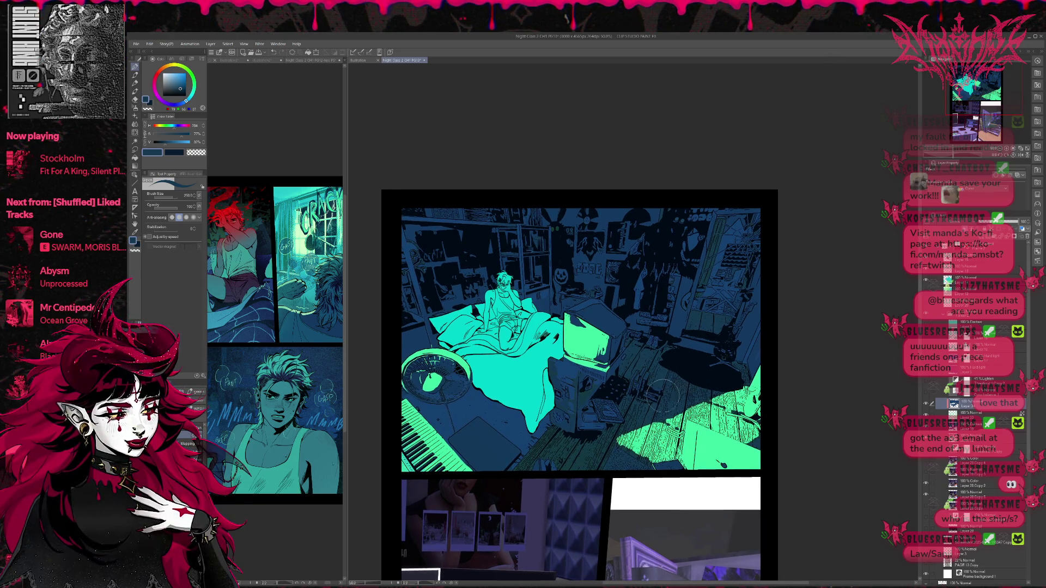
{"action": "scroll", "coordinate": [662, 393], "scroll_direction": "up", "scroll_amount": 1}
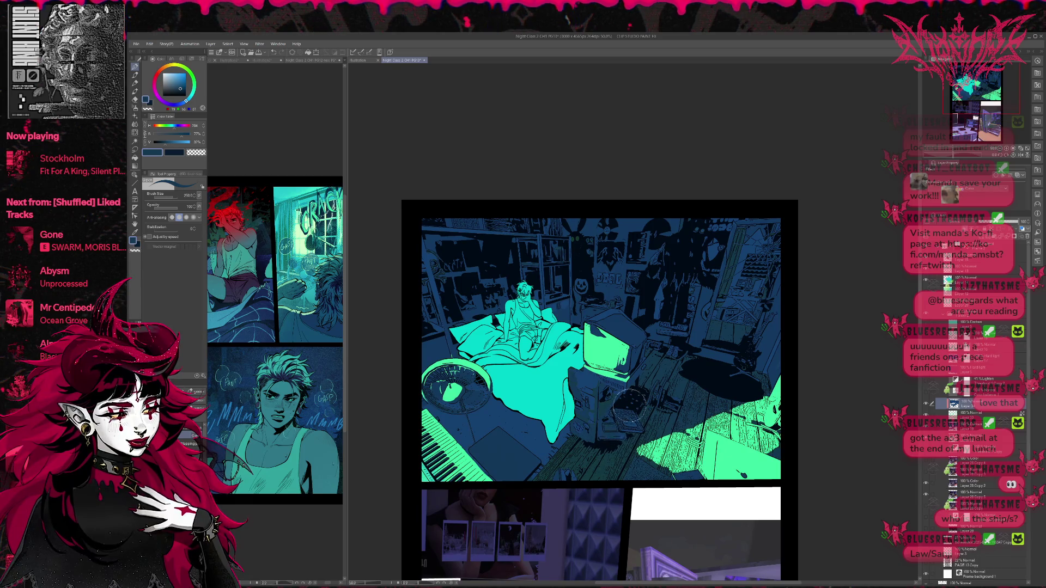
- Sample a blue from the floor and raise the shading layer's opacity to deepen the navy floor shadows
{"action": "left_click", "coordinate": [604, 422], "text": "alt"}
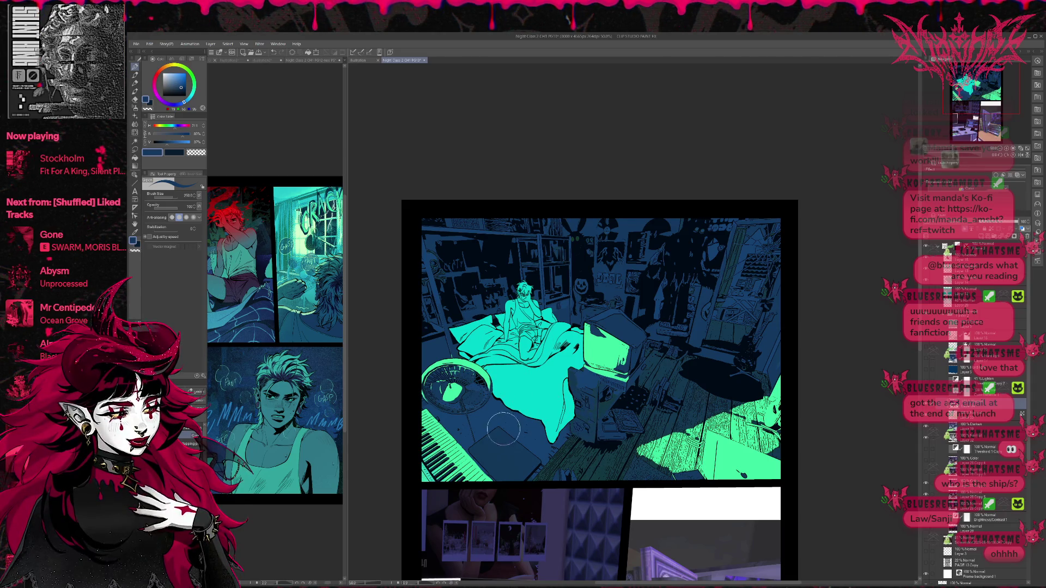
{"action": "left_click_drag", "start_coordinate": [523, 402], "coordinate": [543, 413]}
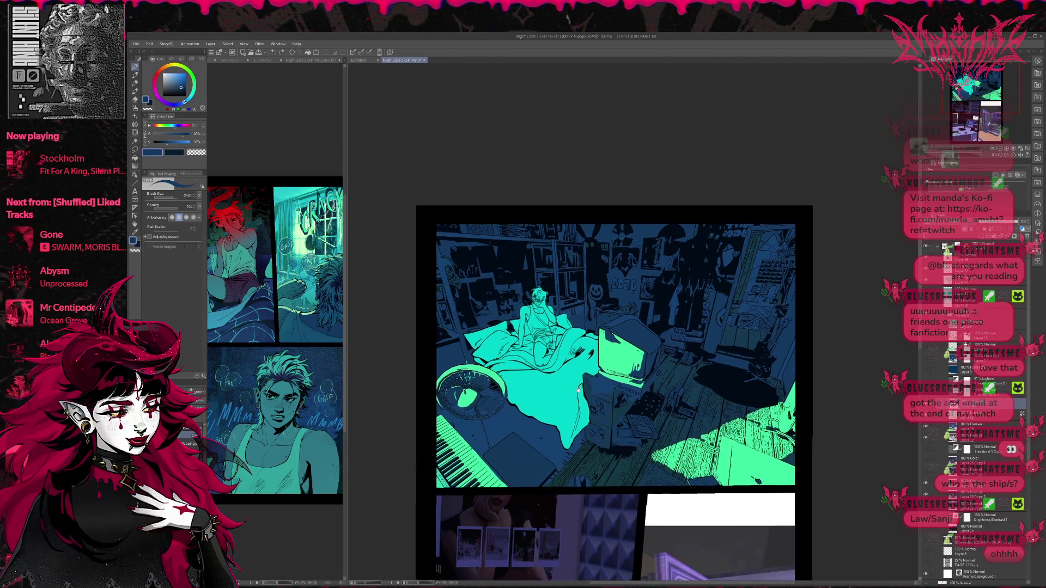
{"action": "left_click_drag", "start_coordinate": [826, 364], "coordinate": [827, 356]}
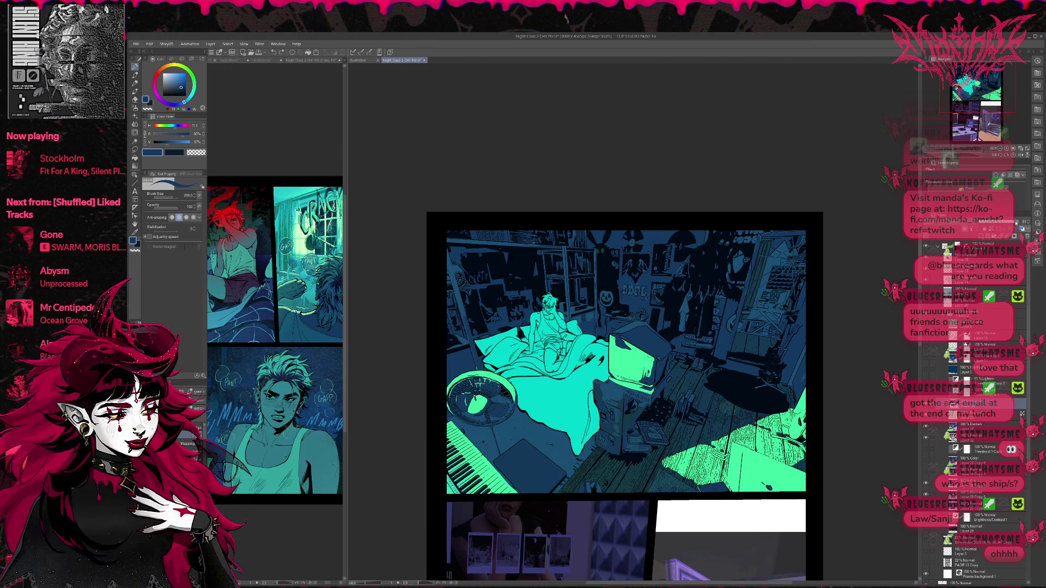
{"action": "mouse_move", "coordinate": [1016, 223]}
{"action": "left_mouse_down"}
{"action": "mouse_move", "coordinate": [1026, 223]}
{"action": "mouse_move", "coordinate": [999, 222]}
{"action": "mouse_move", "coordinate": [1016, 223]}
{"action": "left_mouse_up"}
{"action": "left_click", "coordinate": [975, 346]}
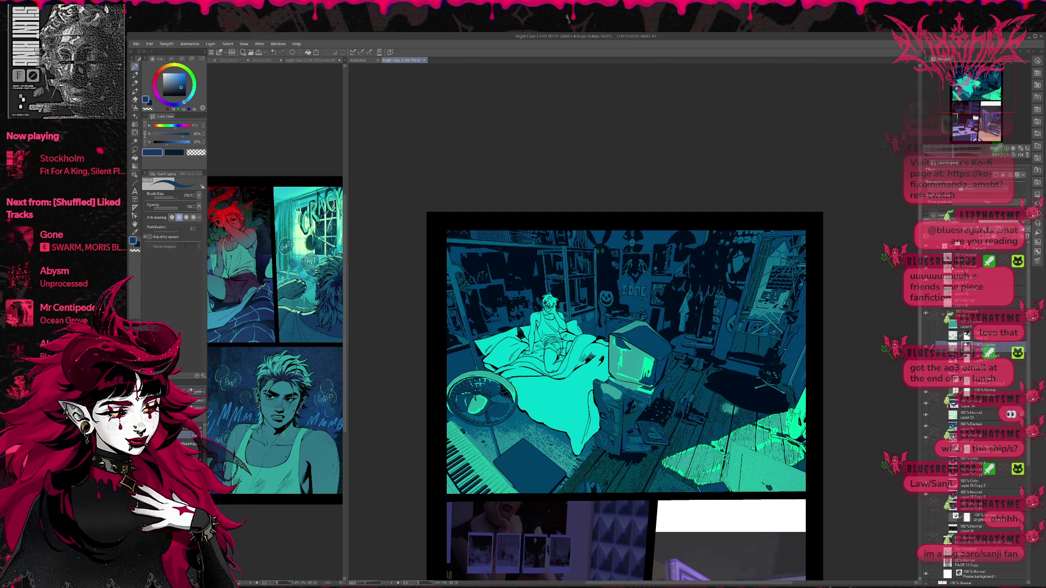
- Set a layer's blending to Lighten and toggle the glow and floor-texture layers to compare lighting
{"action": "left_click", "coordinate": [958, 215]}
{"action": "left_click", "coordinate": [935, 329]}
{"action": "left_click", "coordinate": [935, 329]}
{"action": "left_click", "coordinate": [935, 333]}
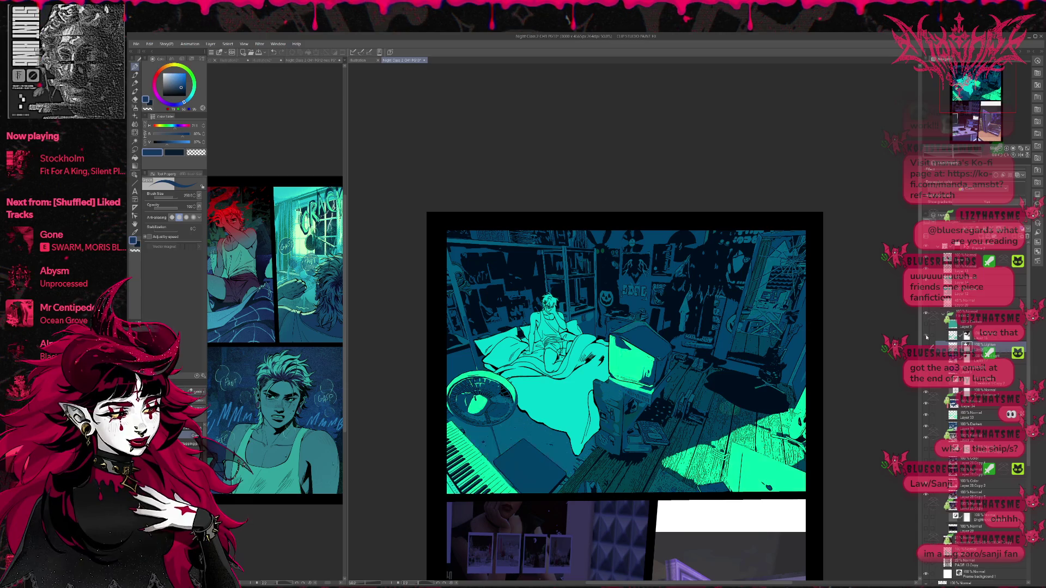
{"action": "left_click", "coordinate": [967, 335]}
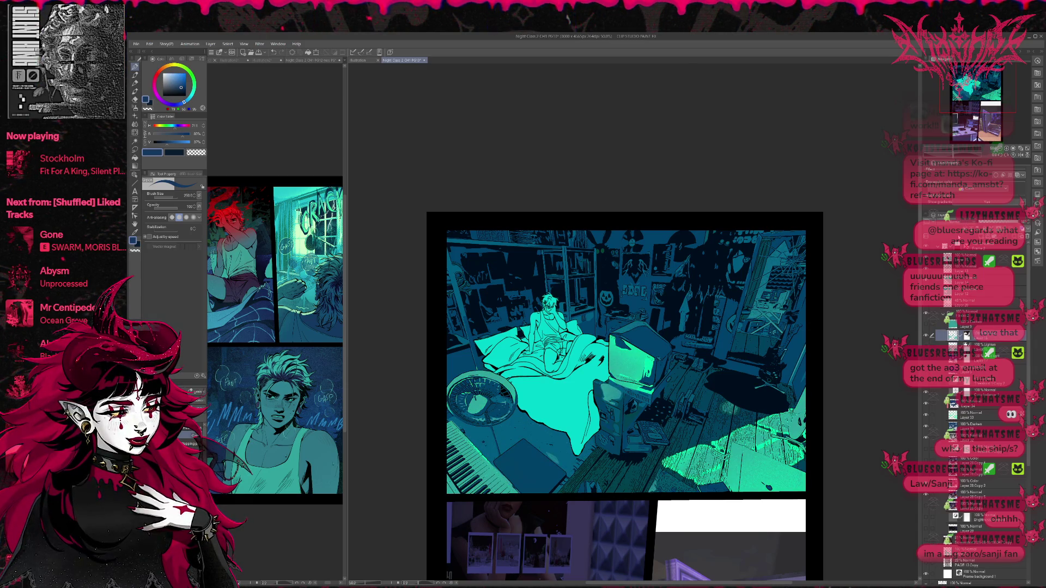
{"action": "key", "text": "ctrl+z"}
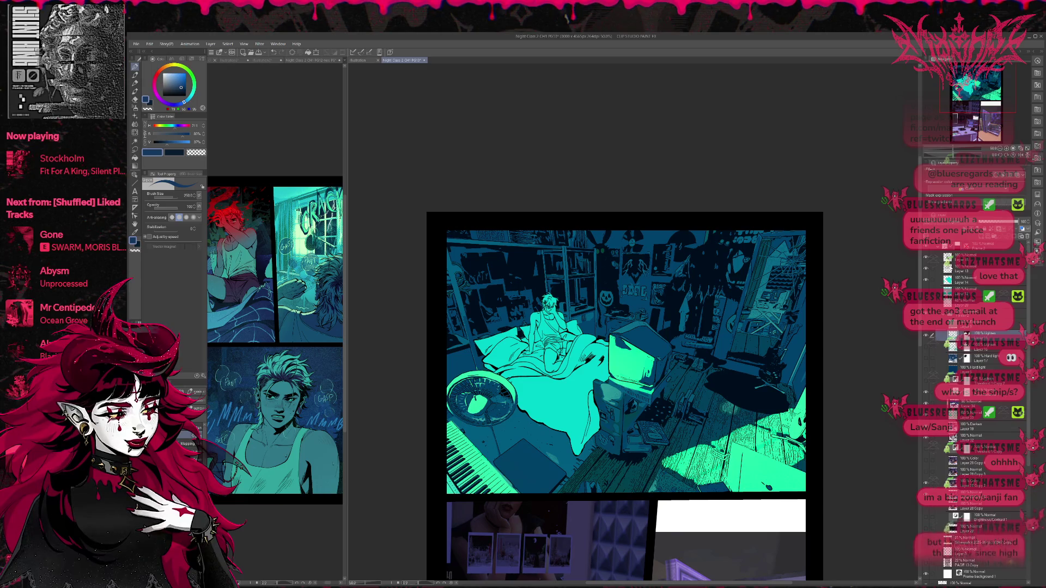
{"action": "left_click", "coordinate": [925, 336]}
{"action": "left_click", "coordinate": [926, 336]}
{"action": "left_click", "coordinate": [926, 347]}
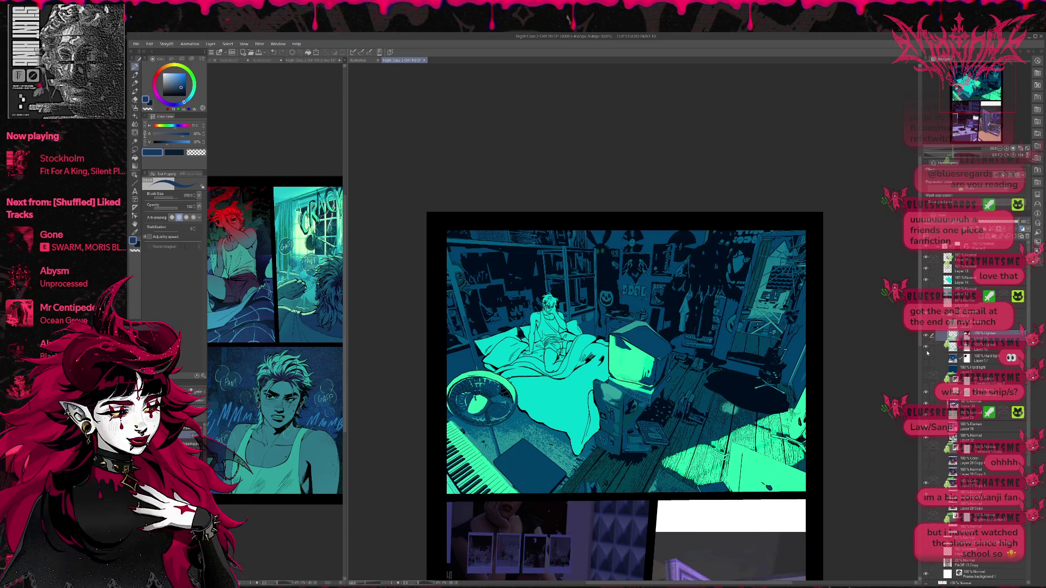
{"action": "left_click", "coordinate": [926, 347]}
{"action": "left_click", "coordinate": [925, 336]}
{"action": "left_click", "coordinate": [926, 336]}
{"action": "left_click", "coordinate": [925, 336]}
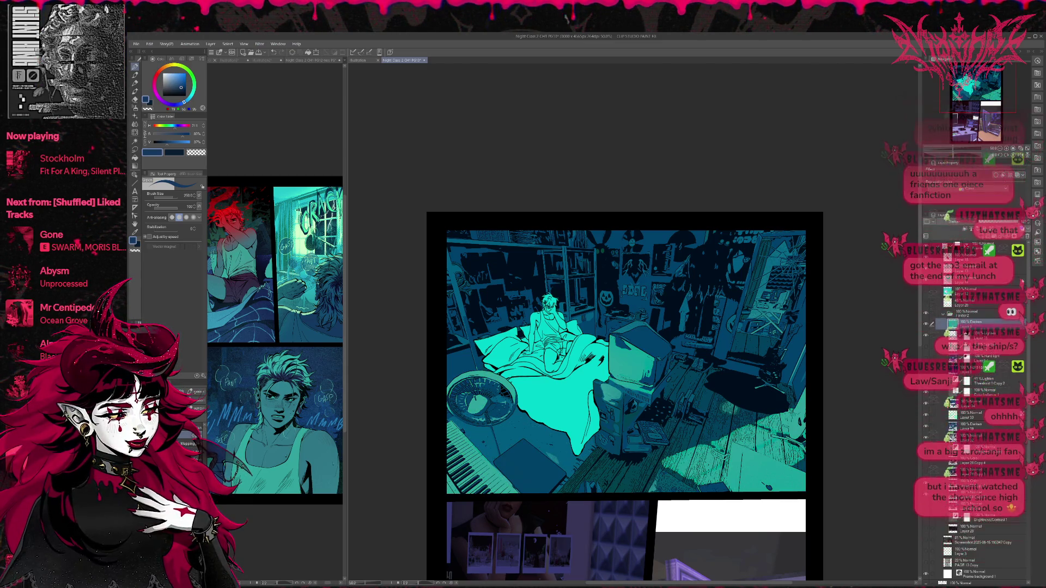
{"action": "left_click", "coordinate": [956, 228]}
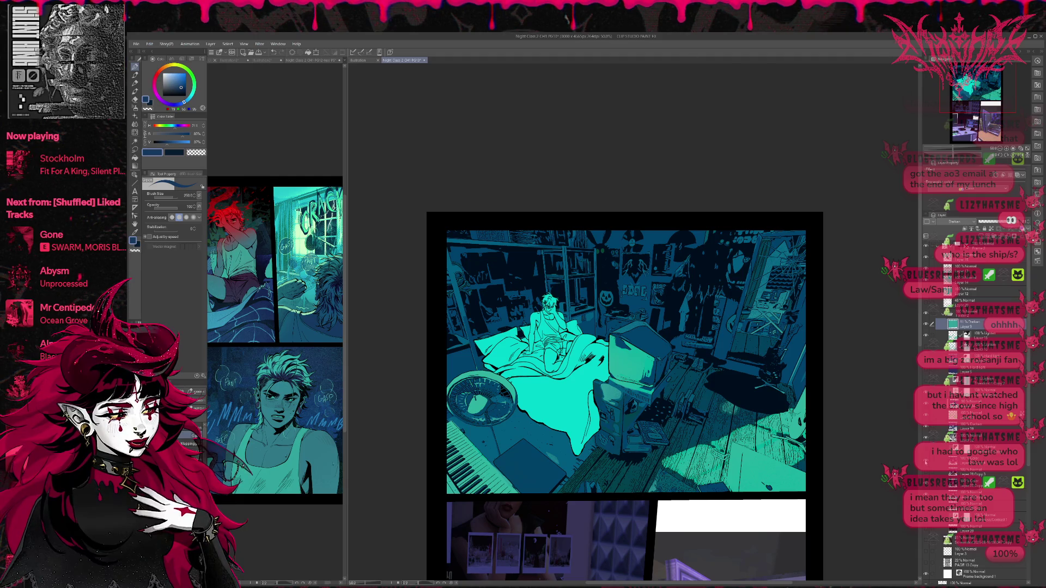
- Toggle the floor-clutter layer to compare, leaving the shoes and books near the CRT visible
{"action": "left_click", "coordinate": [924, 476]}
{"action": "left_click", "coordinate": [924, 476]}
{"action": "left_click", "coordinate": [924, 475]}
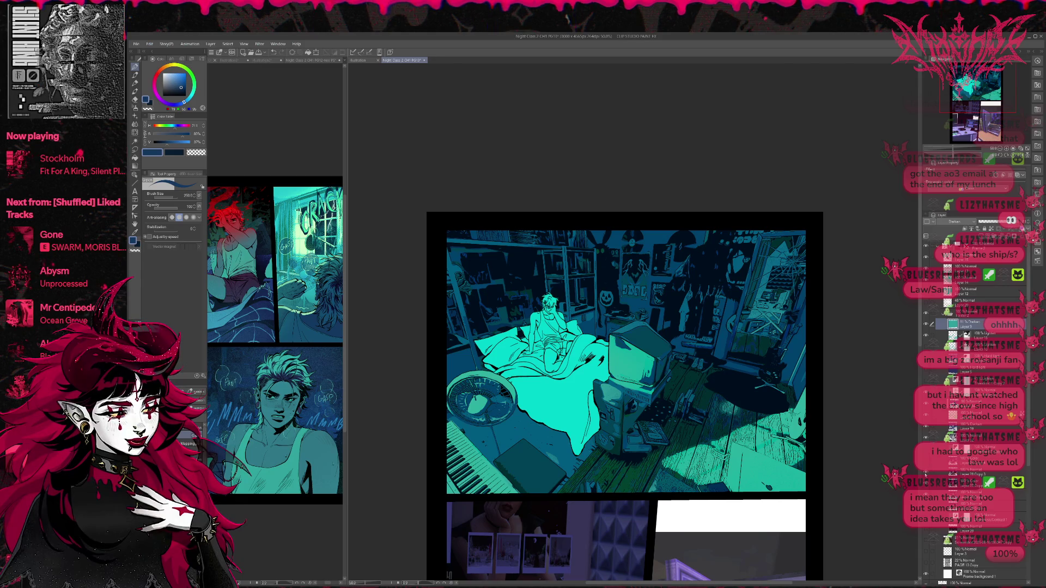
{"action": "left_click", "coordinate": [924, 475]}
{"action": "left_click", "coordinate": [925, 475]}
{"action": "left_click", "coordinate": [926, 451]}
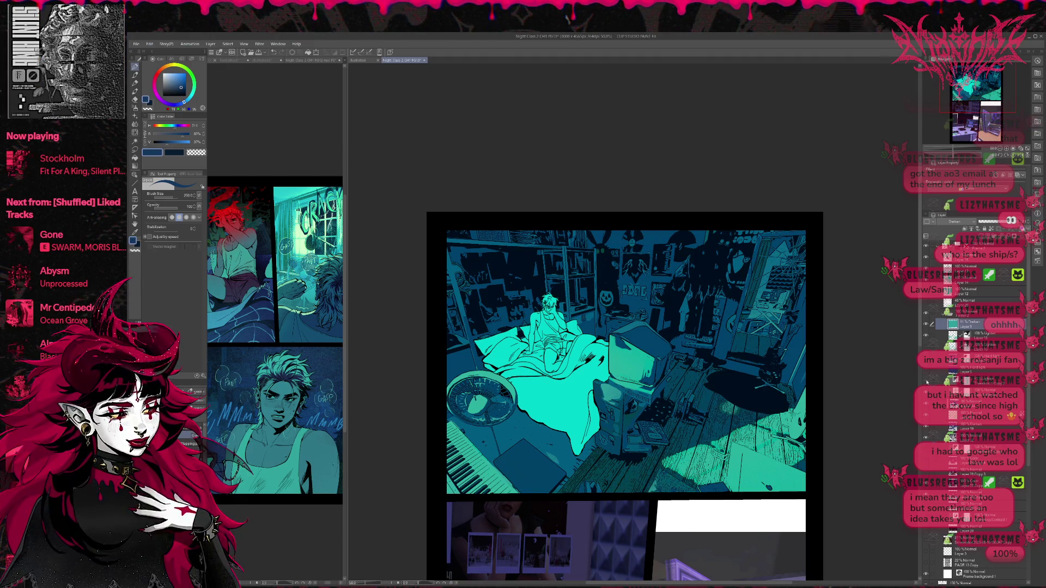
- Select the 81% Lighten layer and fine-tune its opacity
{"action": "left_click", "coordinate": [925, 381]}
{"action": "left_click", "coordinate": [969, 379]}
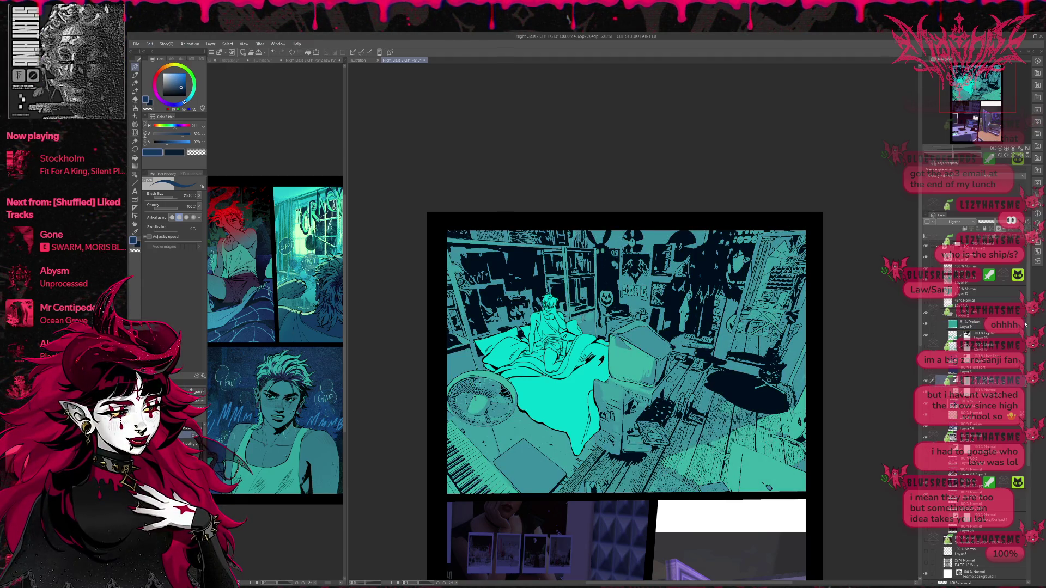
{"action": "left_click", "coordinate": [925, 380]}
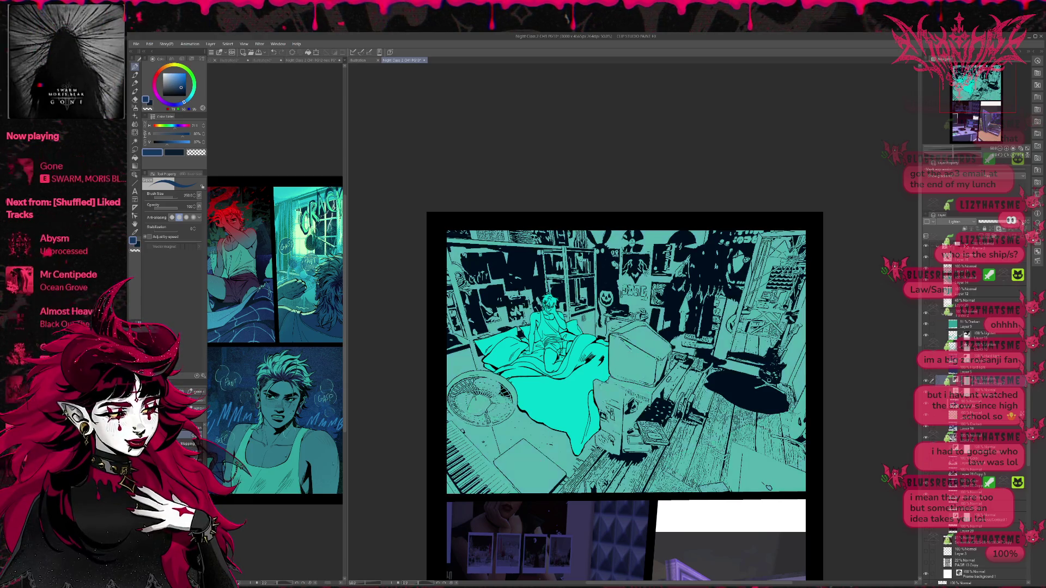
{"action": "mouse_move", "coordinate": [1004, 222]}
{"action": "left_mouse_down"}
{"action": "mouse_move", "coordinate": [956, 232]}
{"action": "mouse_move", "coordinate": [965, 232]}
{"action": "left_mouse_up"}
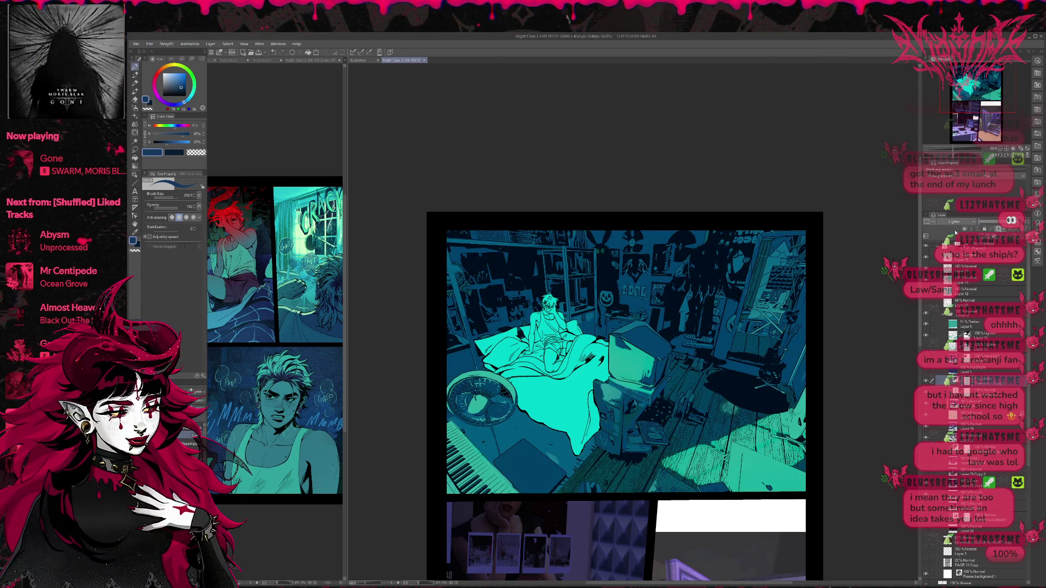
{"action": "mouse_move", "coordinate": [979, 231]}
{"action": "left_mouse_down"}
{"action": "mouse_move", "coordinate": [988, 232]}
{"action": "mouse_move", "coordinate": [970, 232]}
{"action": "left_mouse_up"}
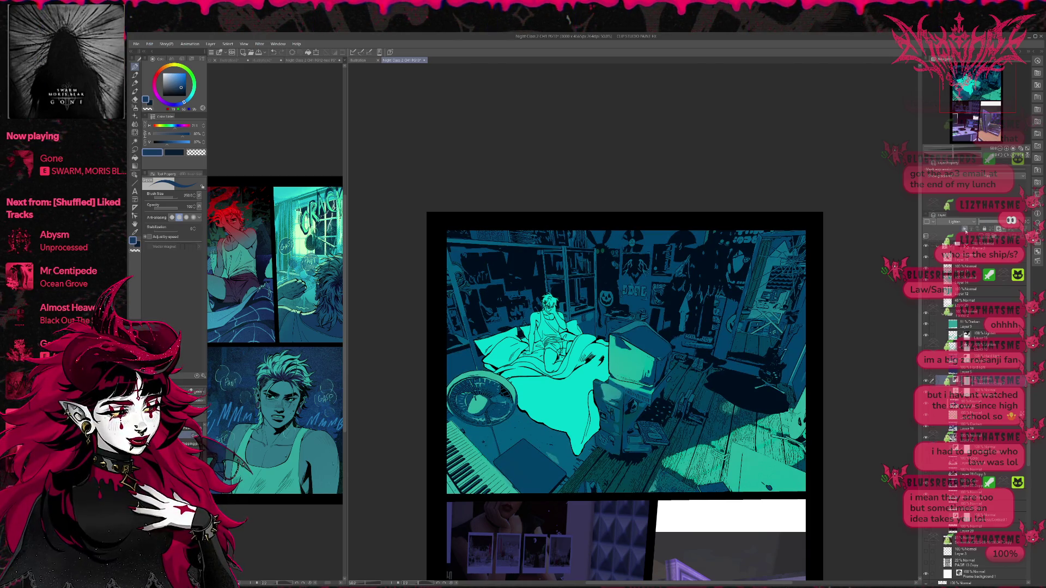
{"action": "left_click", "coordinate": [965, 224]}
{"action": "scroll", "coordinate": [957, 229], "scroll_direction": "up", "scroll_amount": 7}
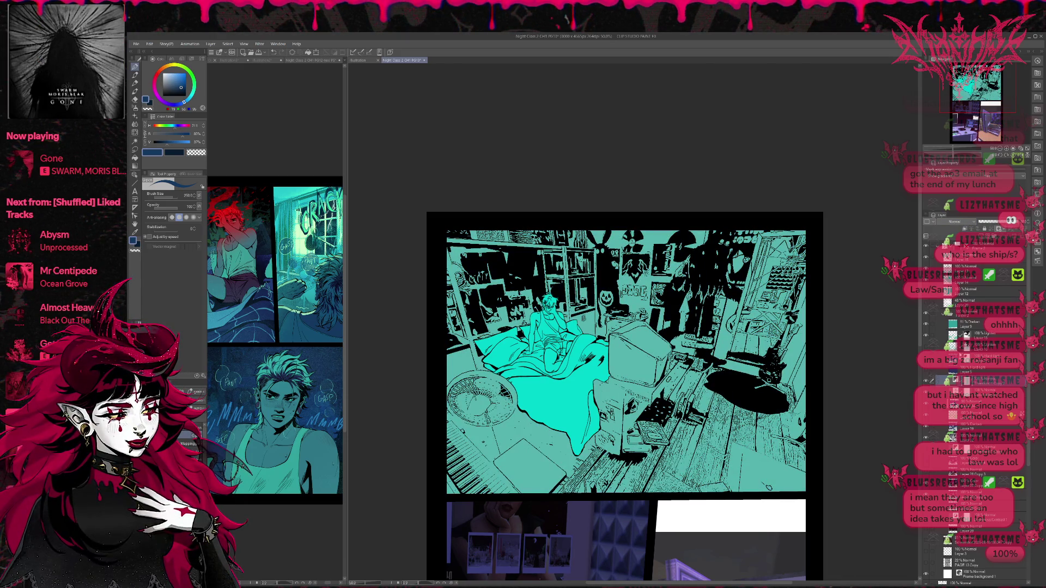
- Open an adjustment layer's settings and toggle the Threshold layers, keeping the teal threshold overlay on
{"action": "left_click", "coordinate": [954, 380]}
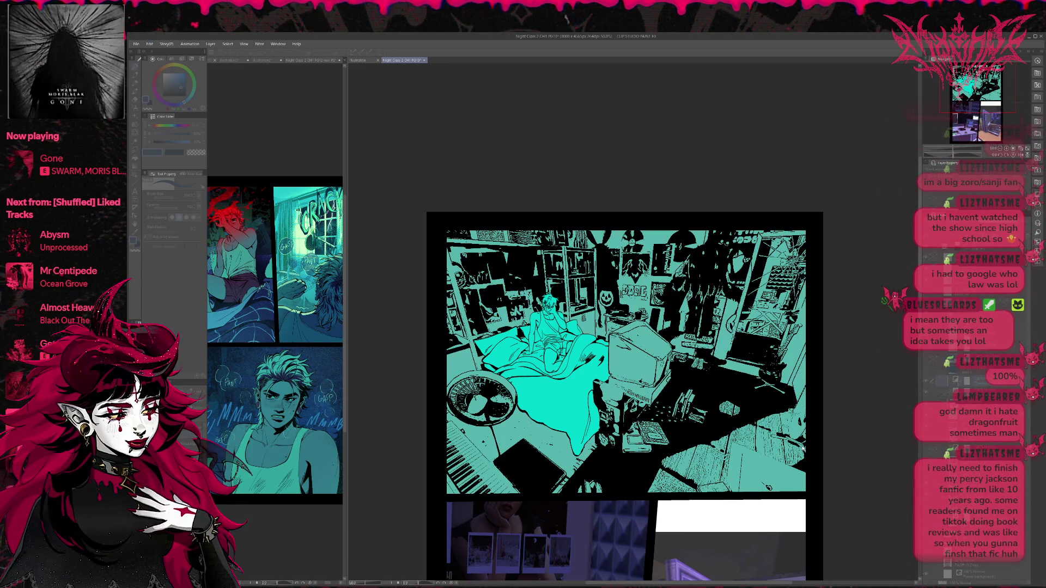
{"action": "left_click", "coordinate": [927, 383]}
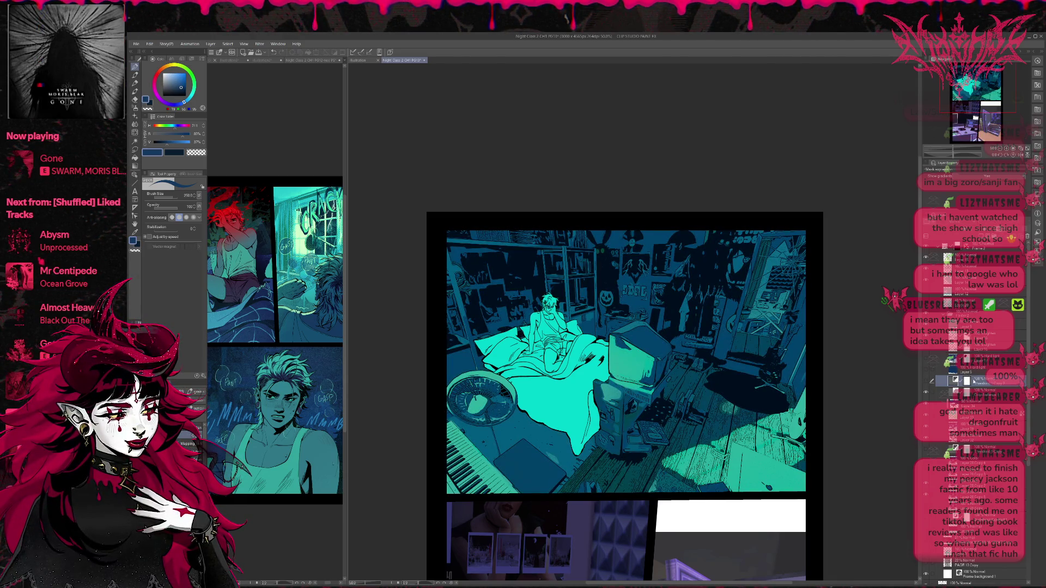
{"action": "left_click", "coordinate": [975, 391]}
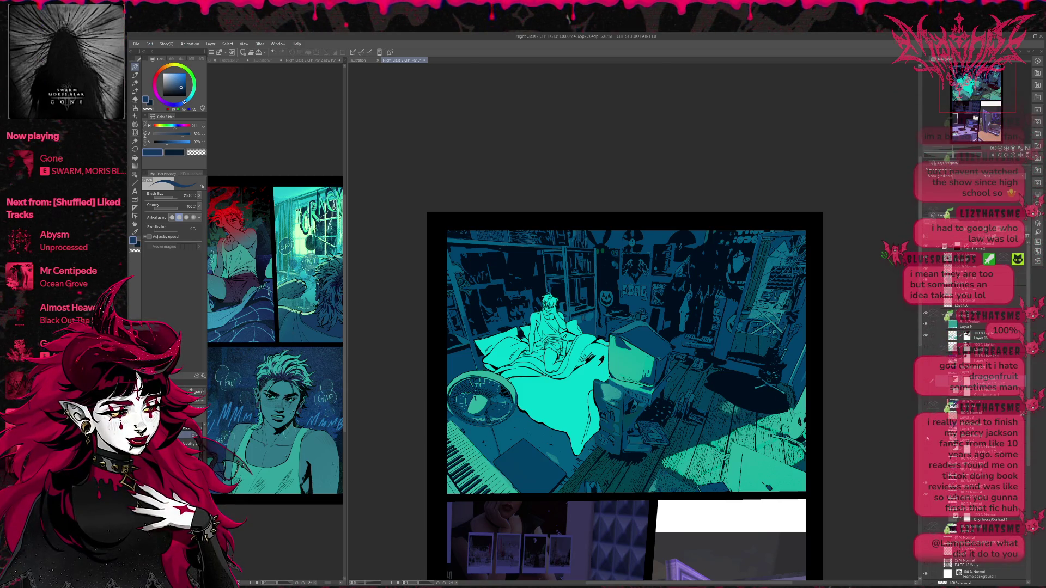
{"action": "left_click", "coordinate": [927, 436]}
{"action": "left_click", "coordinate": [927, 450]}
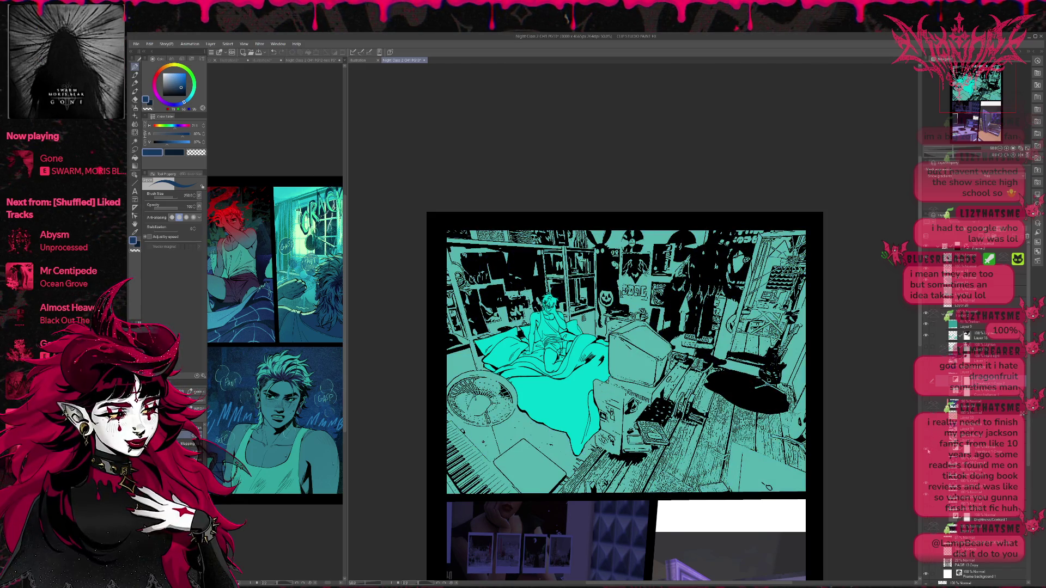
- Apply a Threshold tonal correction with Ctrl+M and toggle the threshold layers to compare
{"action": "key", "text": "ctrl+m"}
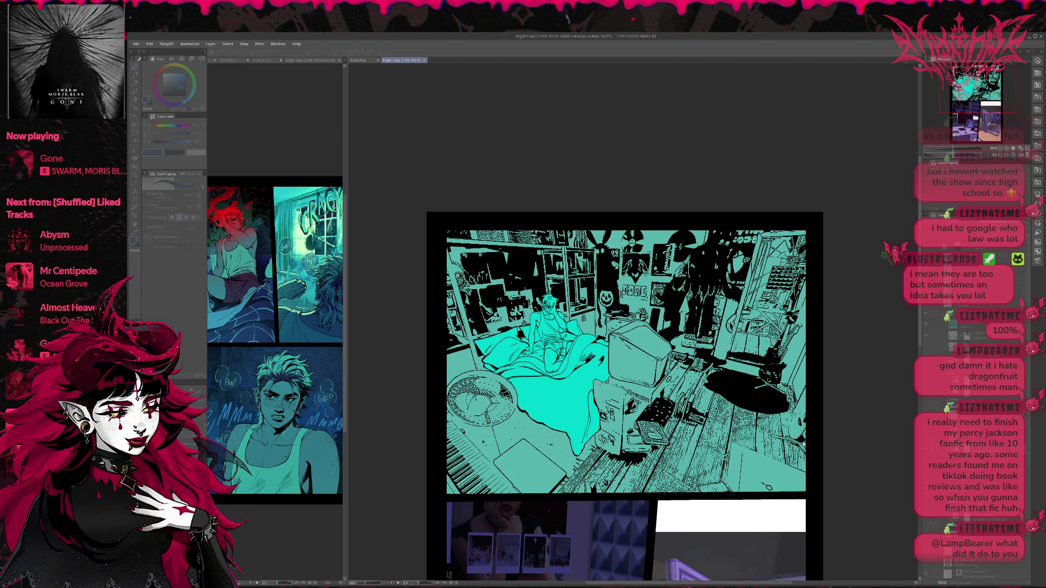
{"action": "key", "text": "Return"}
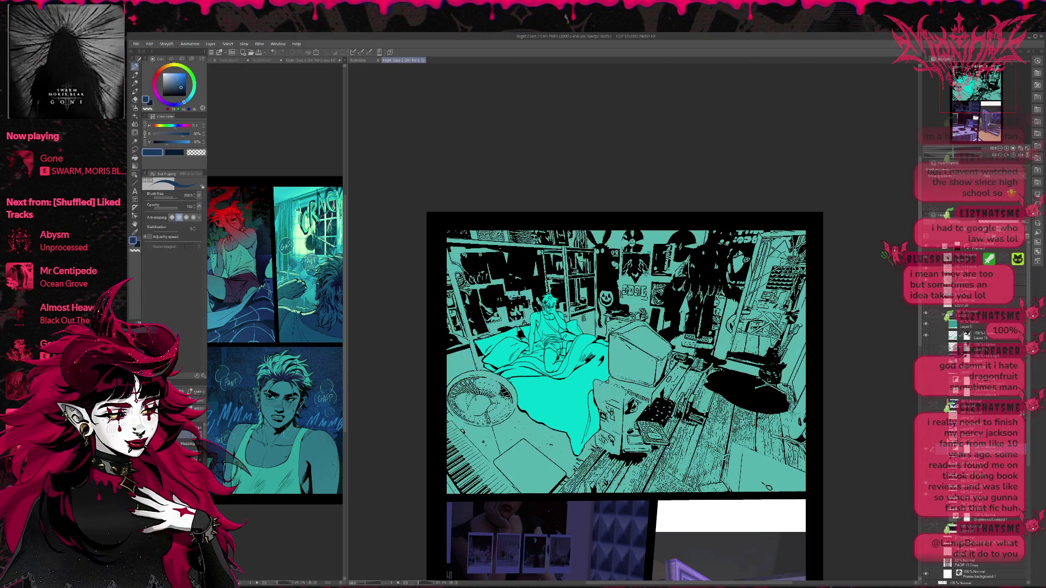
{"action": "left_click", "coordinate": [926, 494]}
{"action": "left_click", "coordinate": [926, 520]}
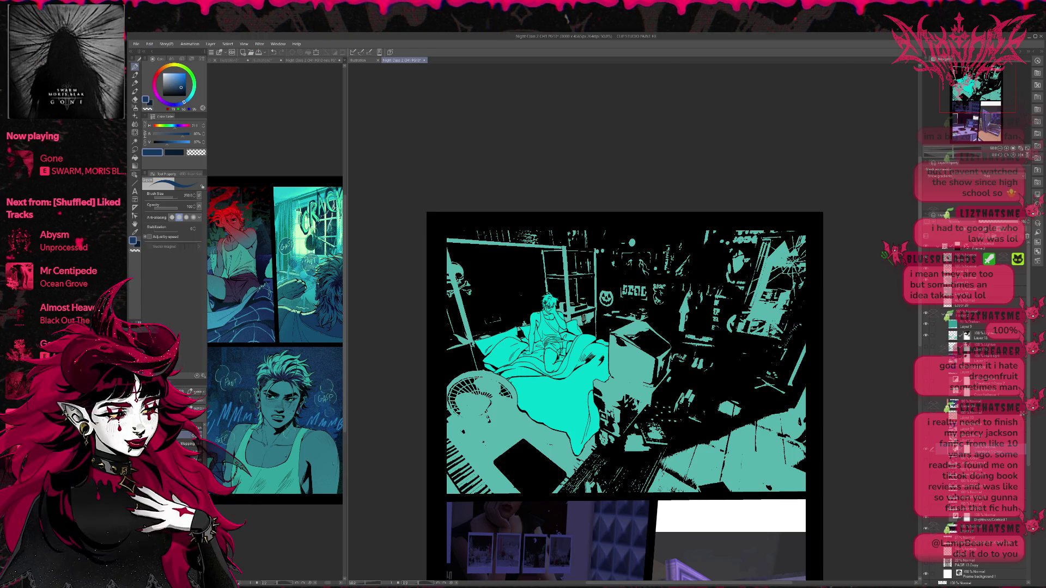
{"action": "key", "text": "Tab"}
- Step through undo and redo to compare shadow versions, keeping the darker-shadow result
{"action": "key", "text": "ctrl+z"}
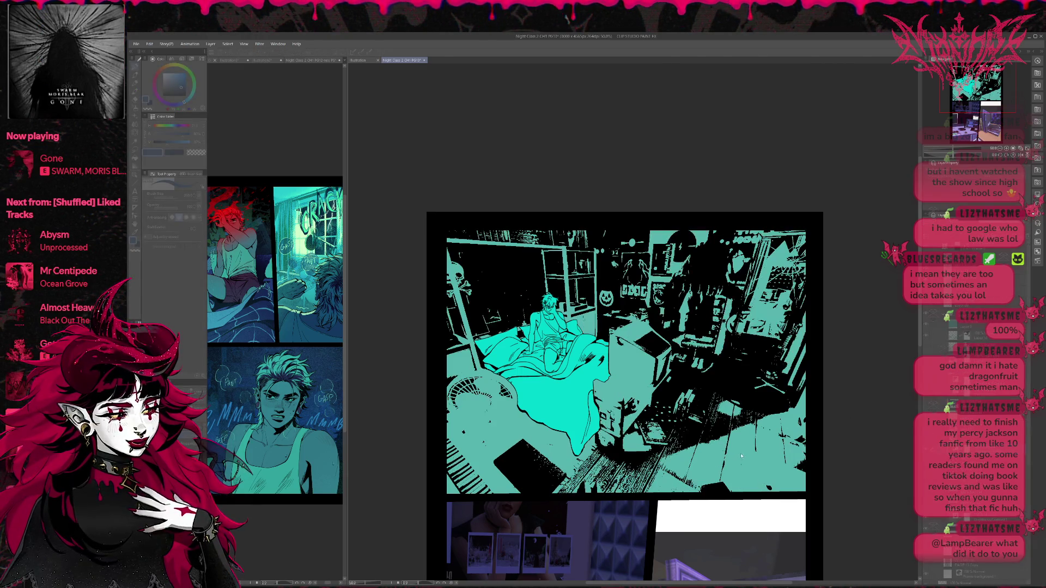
{"action": "key", "text": "ctrl+z"}
{"action": "key", "text": "ctrl+y"}
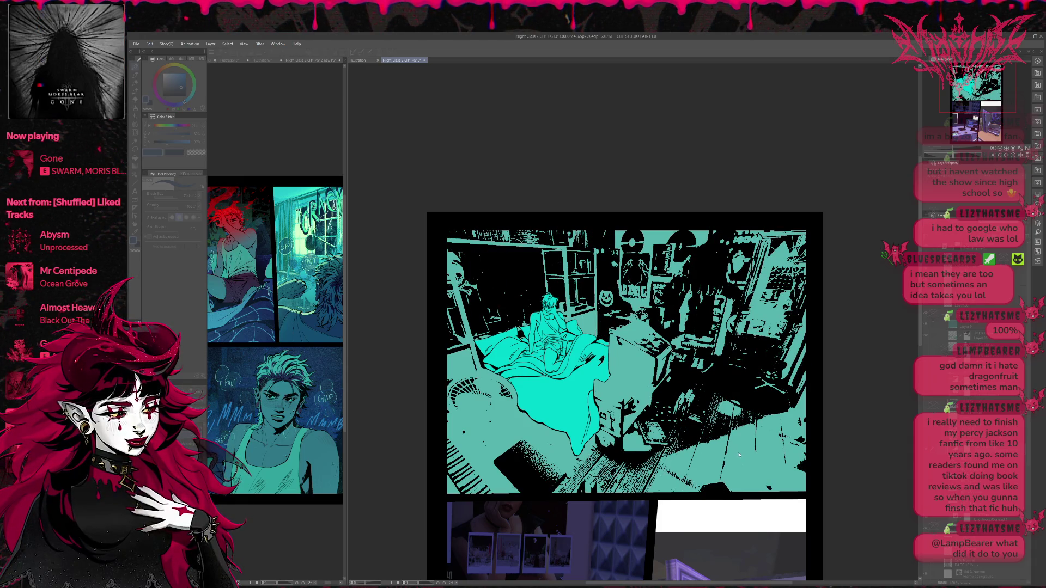
{"action": "key", "text": "ctrl+z"}
{"action": "key", "text": "ctrl+y"}
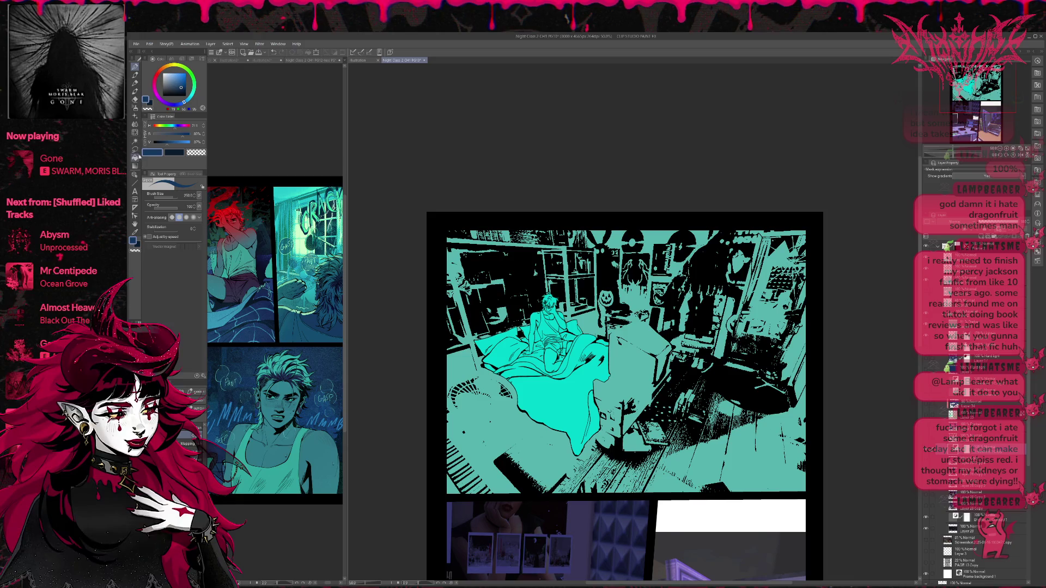
- Undo the cyan figure-and-blanket overlay to restore the full-colour bedroom render, then select the black pen
{"action": "left_click", "coordinate": [135, 143]}
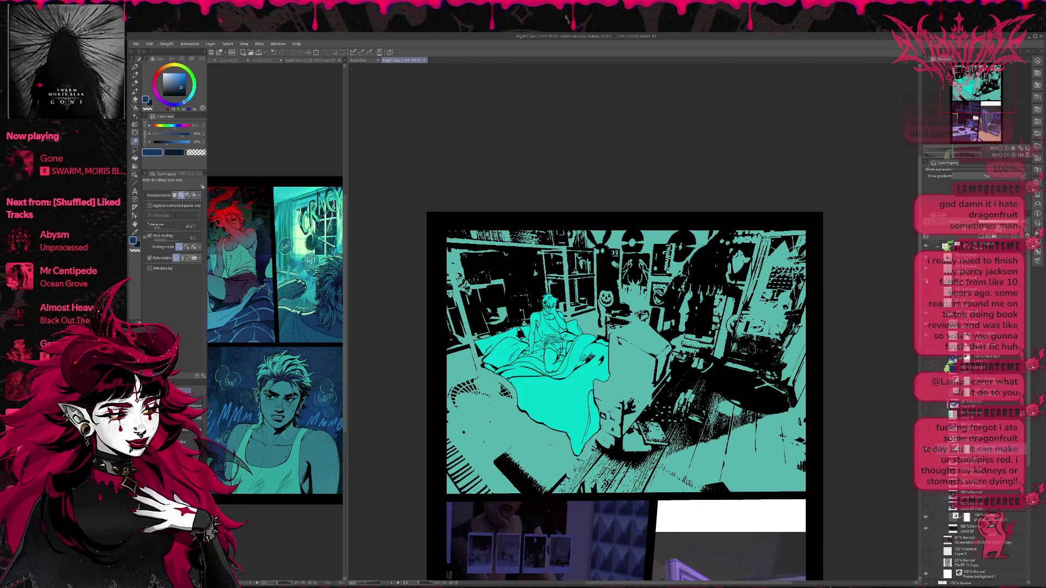
{"action": "key", "text": "ctrl+z"}
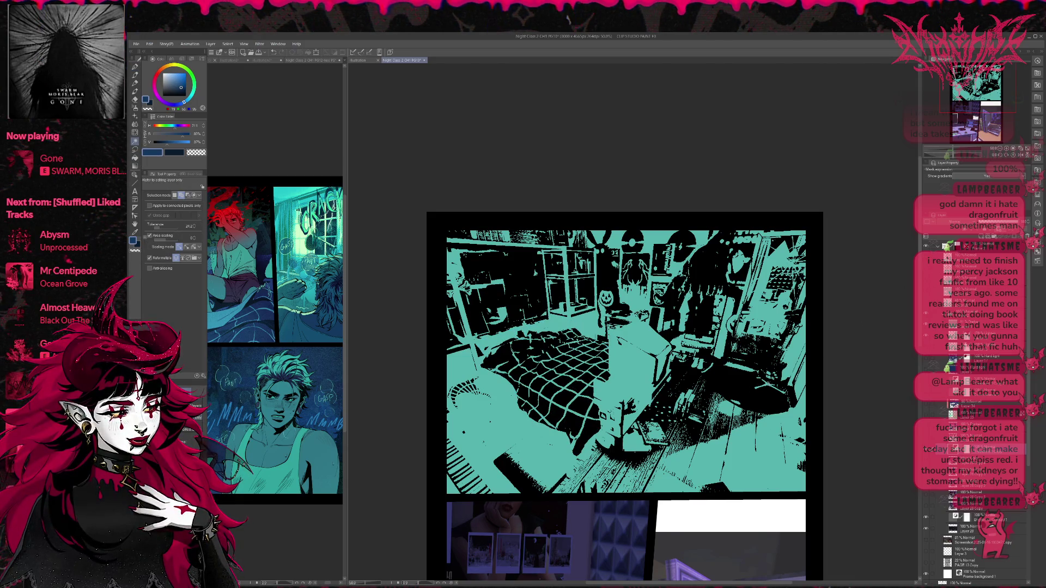
{"action": "key", "text": "ctrl+z"}
{"action": "key", "text": "ctrl+z"}
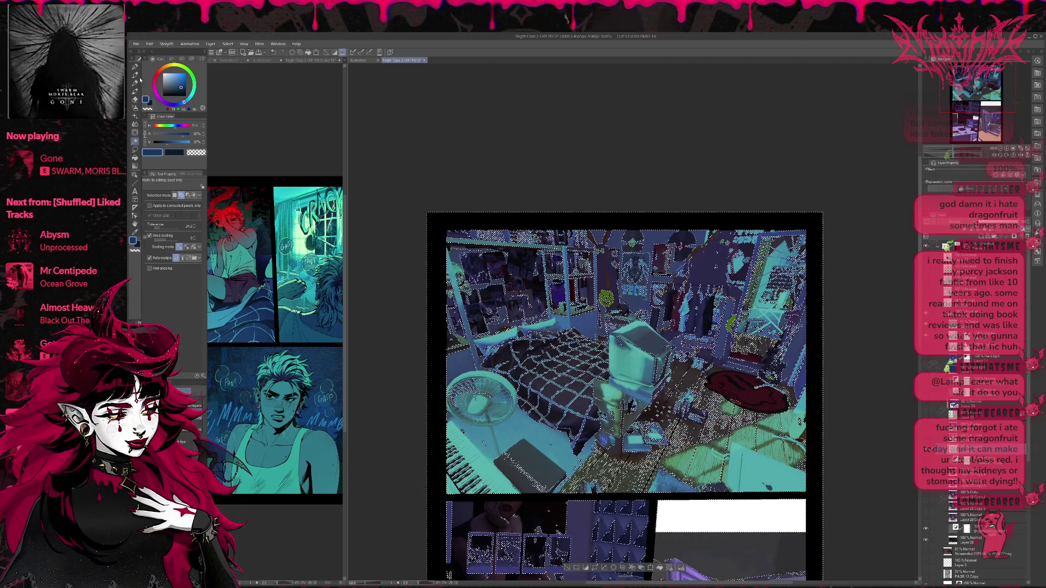
{"action": "key", "text": "p"}
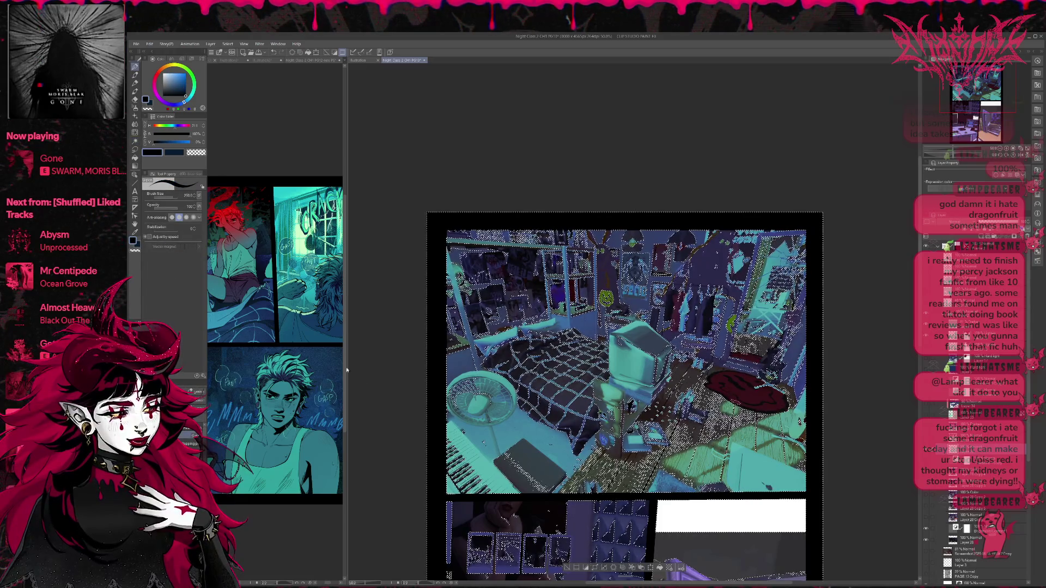